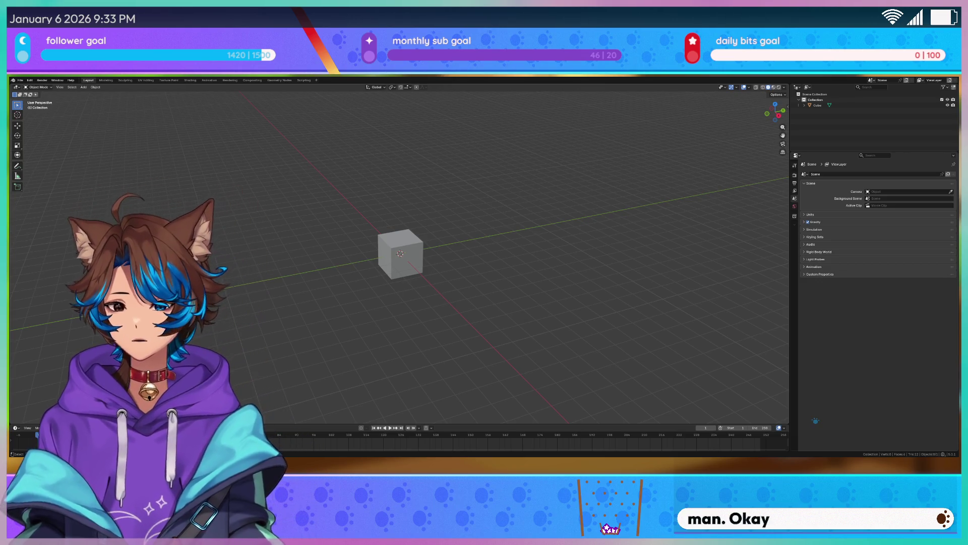
Browse the File menu's Open Recent list of saved .blend files
left_click(20, 79)
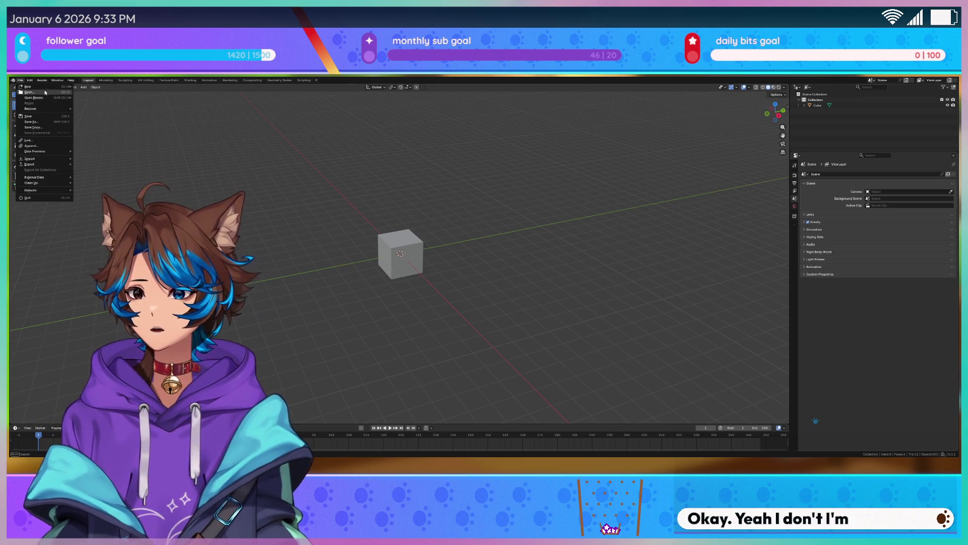
mouse_move(50, 98)
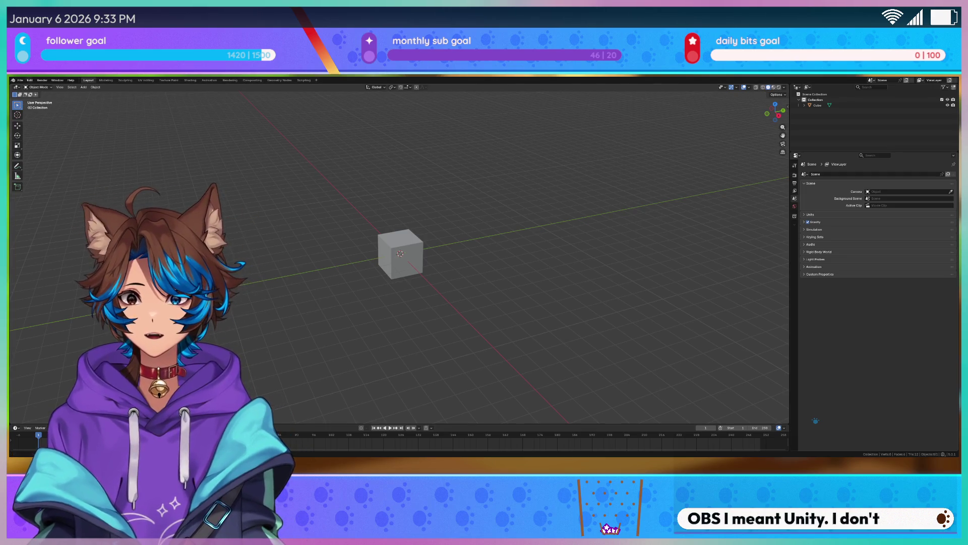
left_click(20, 80)
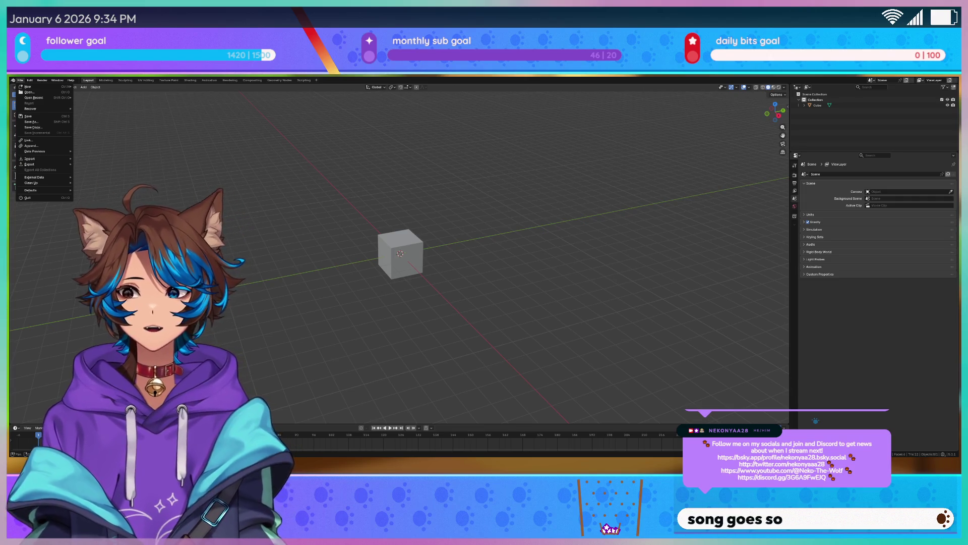
mouse_move(45, 183)
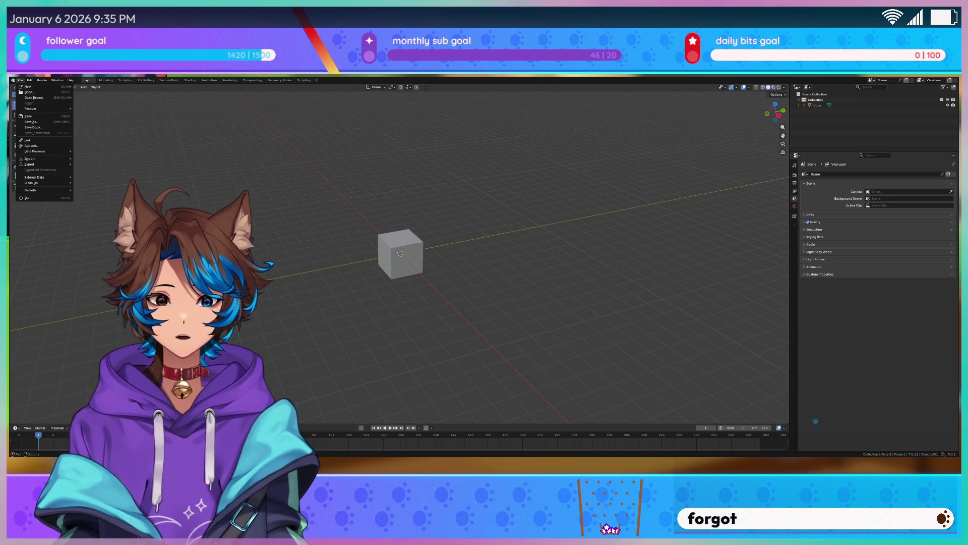
Choose File > Open…, bringing up the save-changes prompt for the untitled default-cube scene
left_click(20, 79)
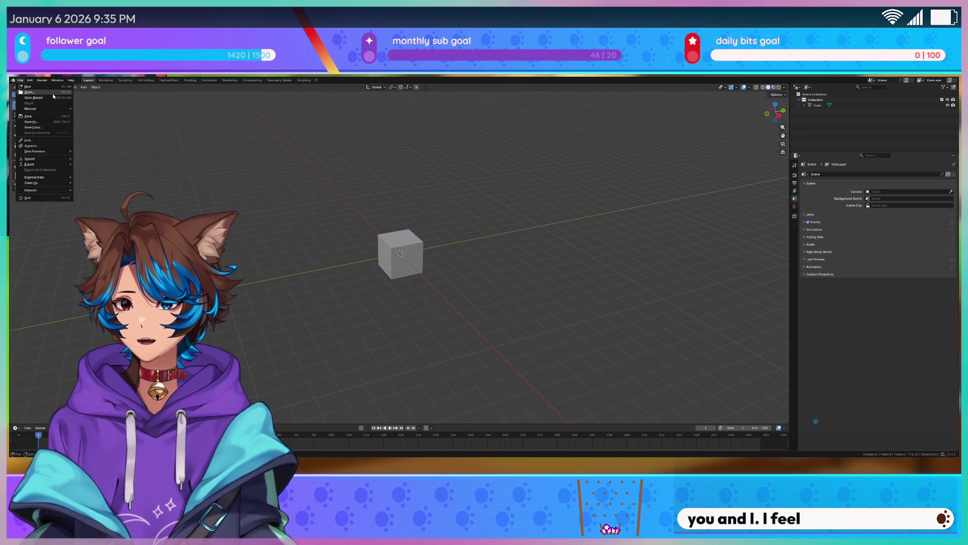
left_click(52, 93)
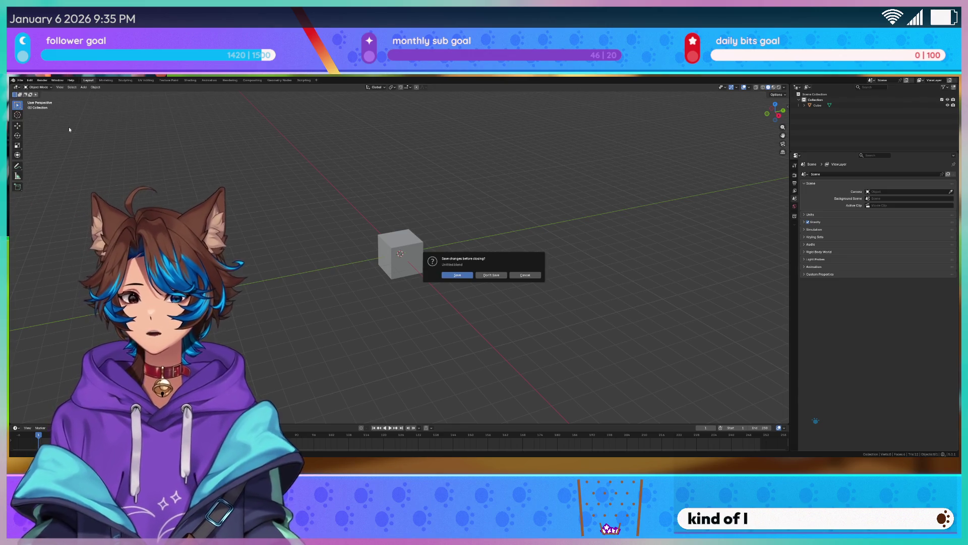
Load the apartment .blend from Open Recent and choose Don't Save for the default-cube scene
left_click(525, 275)
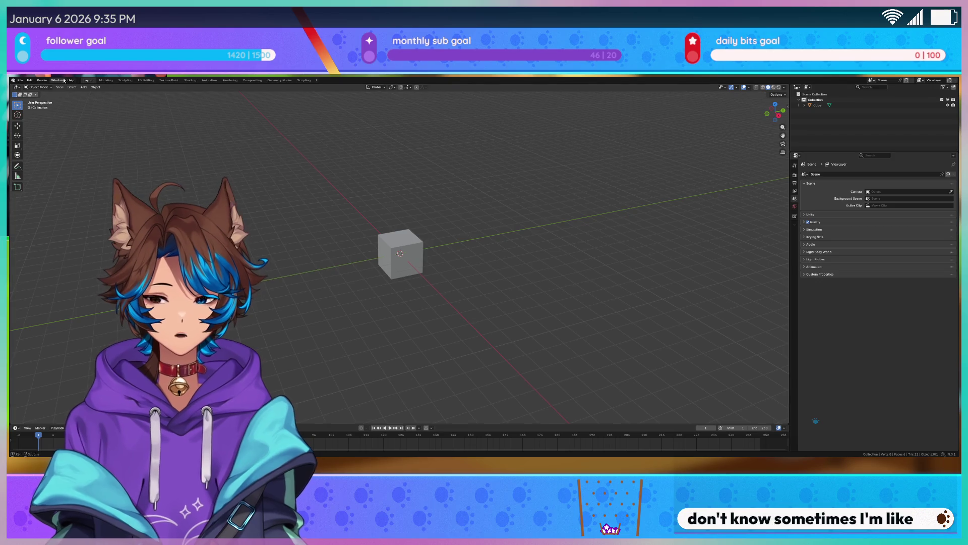
left_click(20, 80)
mouse_move(45, 97)
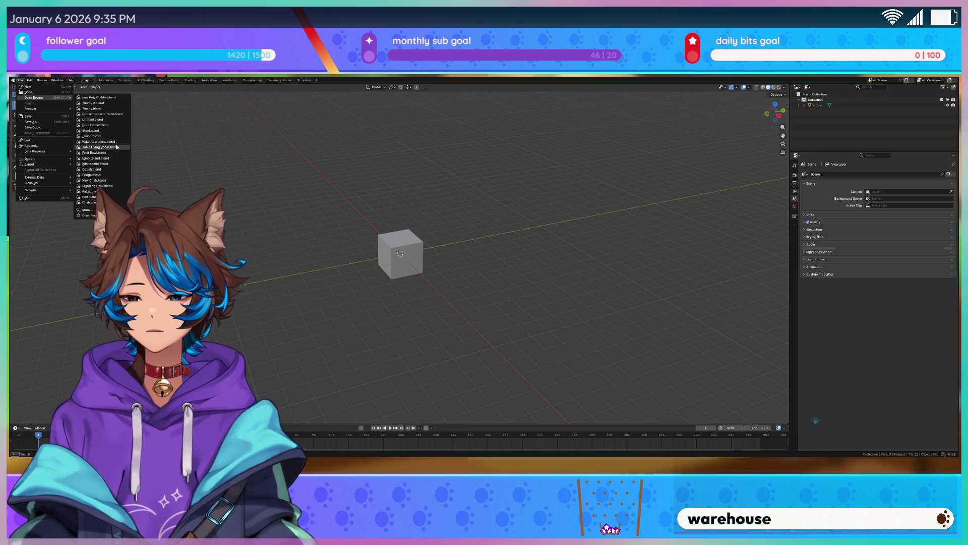
left_click(117, 147)
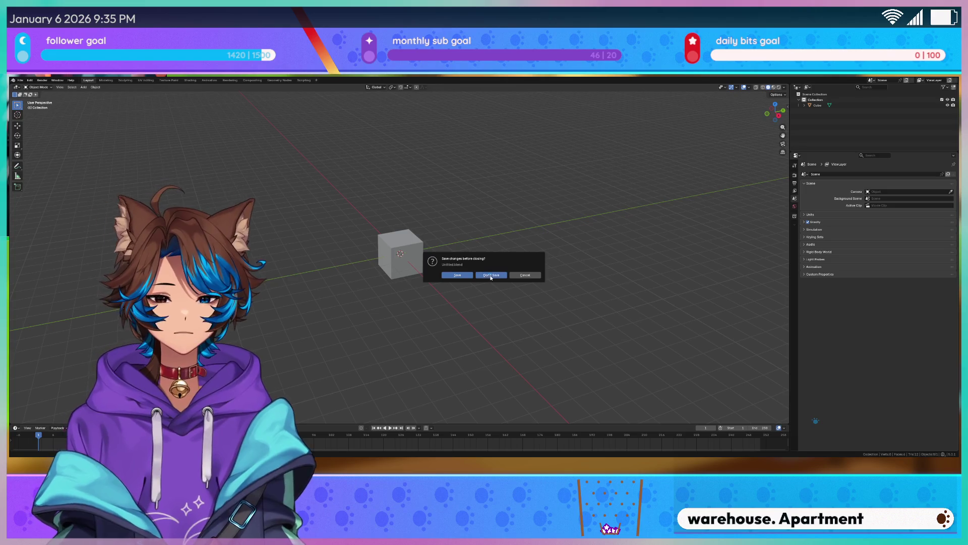
left_click(491, 277)
scroll(538, 225, "down", 3)
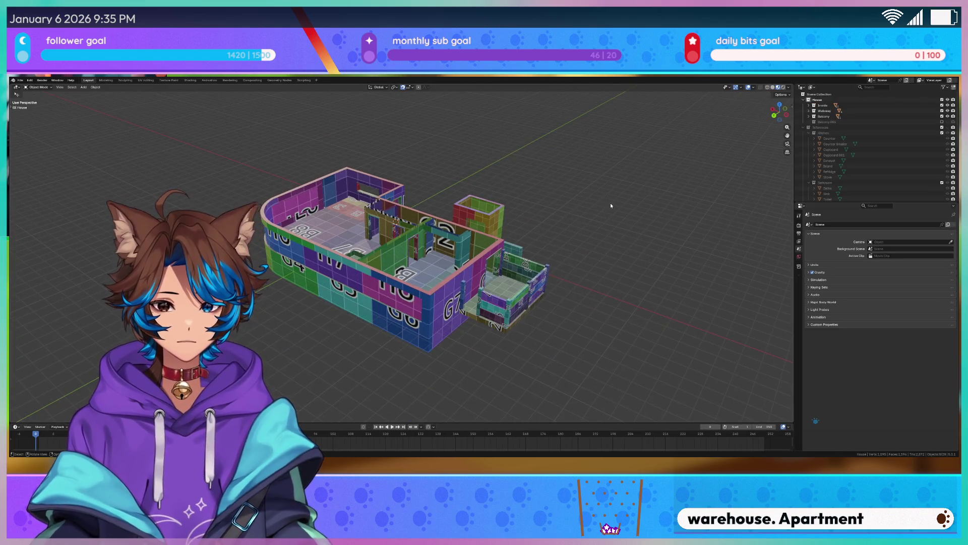
Orbit and pan across the apartment rooms to look the model over
middle_click_drag(610, 203, 555, 202)
scroll(555, 202, "up", 5)
mouse_move(492, 204)
middle_mouse_down()
mouse_move(423, 199)
mouse_move(379, 161)
mouse_move(364, 187)
mouse_move(437, 224)
middle_mouse_up()
middle_click_drag(499, 293, 464, 244, "shift")
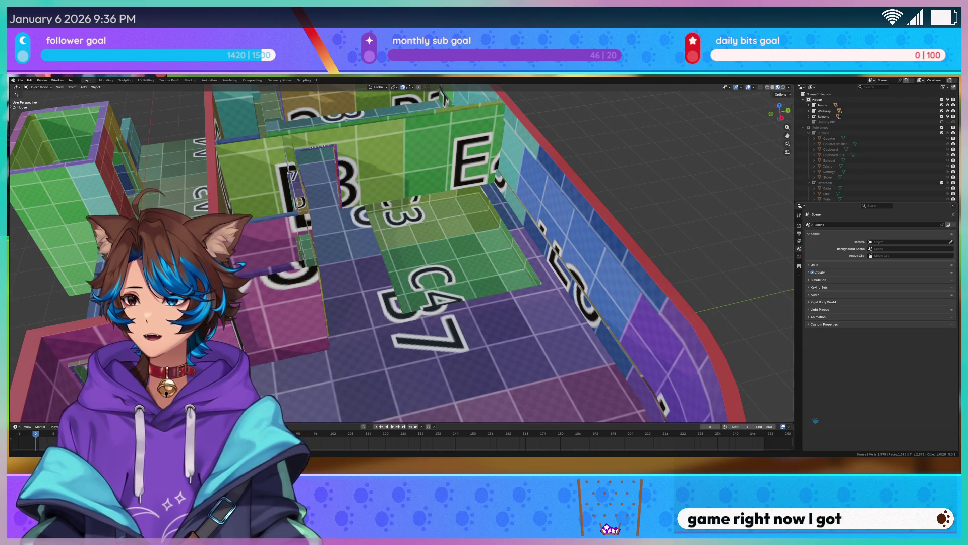
scroll(560, 326, "down", 5)
scroll(560, 326, "up", 8)
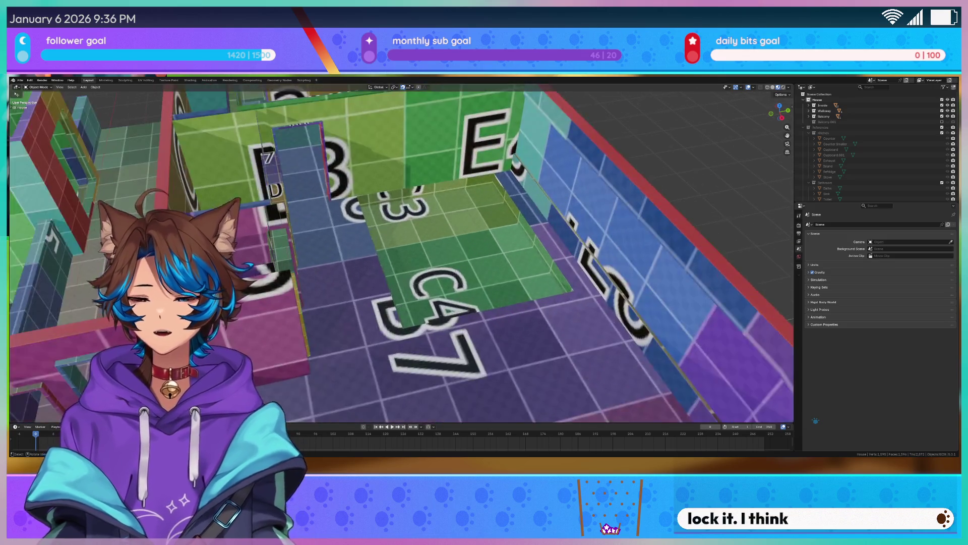
mouse_move(560, 327)
middle_mouse_down()
mouse_move(361, 326)
mouse_move(438, 287)
mouse_move(448, 290)
mouse_move(358, 368)
mouse_move(343, 285)
middle_mouse_up()
Switch to Top Orthographic view and zoom onto the rounded wall corner beside B8
scroll(368, 323, "down", 4)
scroll(448, 289, "up", 5)
scroll(403, 328, "down", 4)
key("KP_7")
scroll(311, 196, "up", 2)
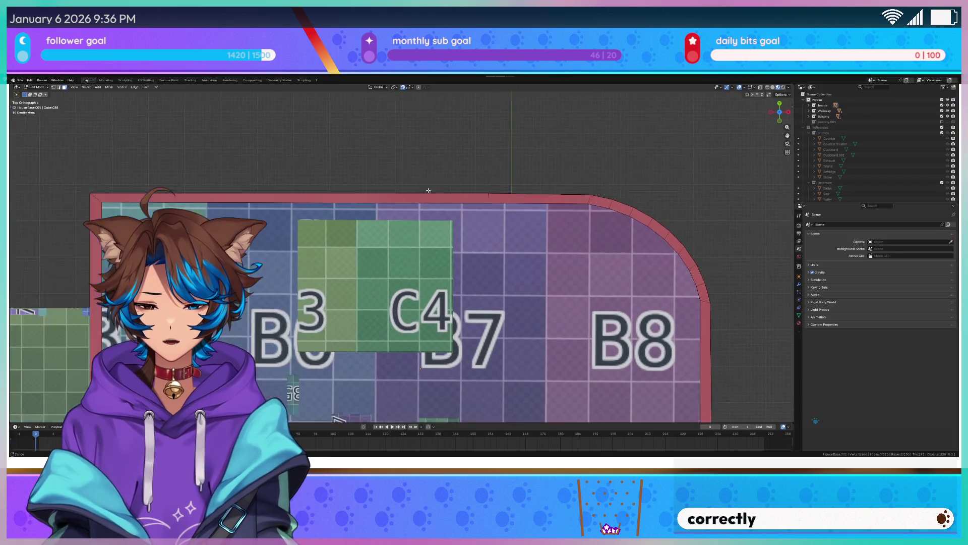
Put the curved wall object in Edit Mode and box-select the edges along its top wall
left_click(445, 173)
key("Tab")
middle_click_drag(445, 173, 517, 203, "shift")
scroll(517, 203, "up", 2)
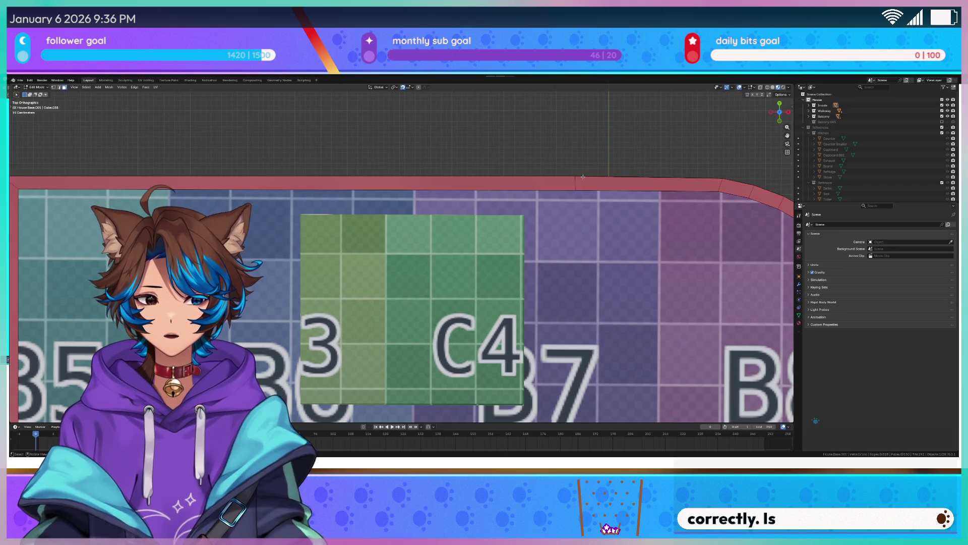
middle_click_drag(579, 167, 653, 185, "shift")
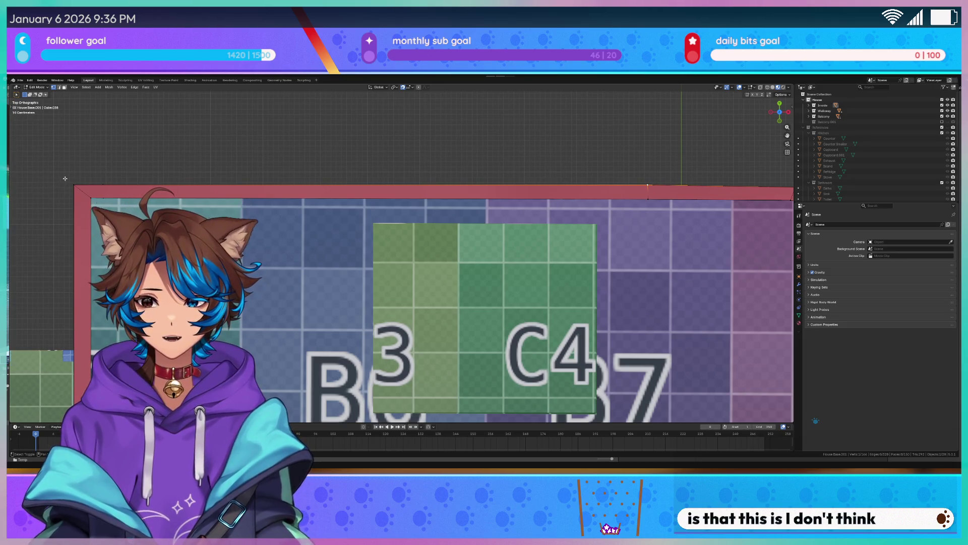
left_click_drag(66, 177, 149, 192)
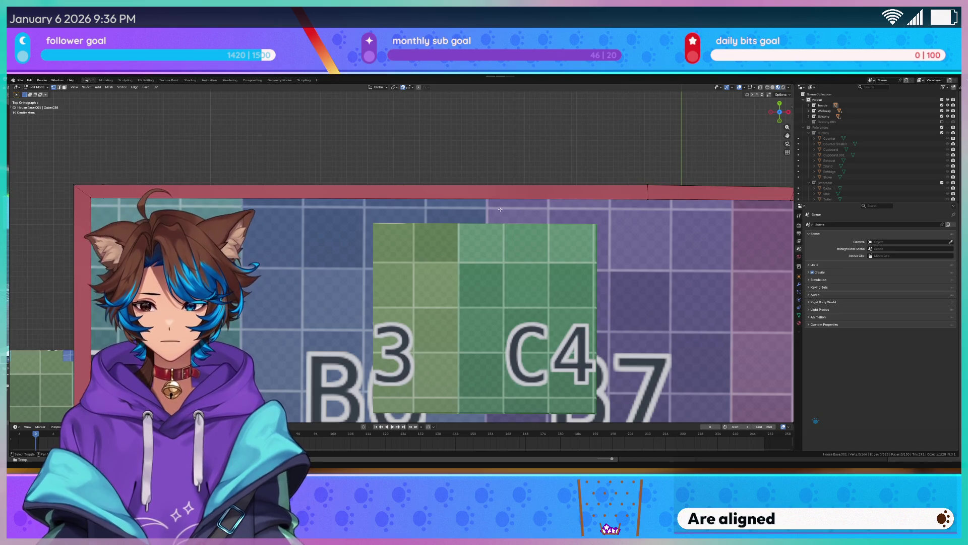
Return to the corner near B8 and tilt the plan into User Perspective
middle_click_drag(511, 187, 274, 188, "shift")
scroll(275, 187, "down", 3)
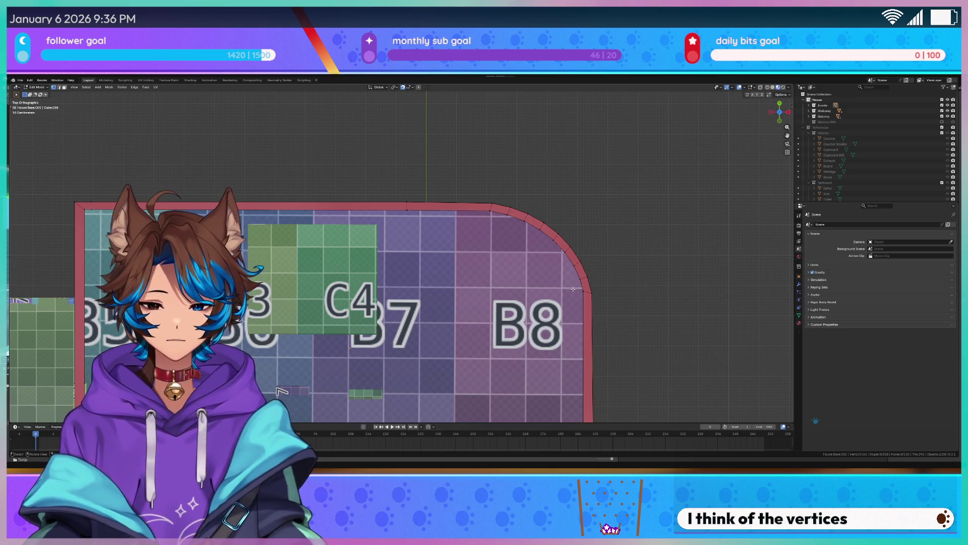
middle_click_drag(573, 289, 439, 275)
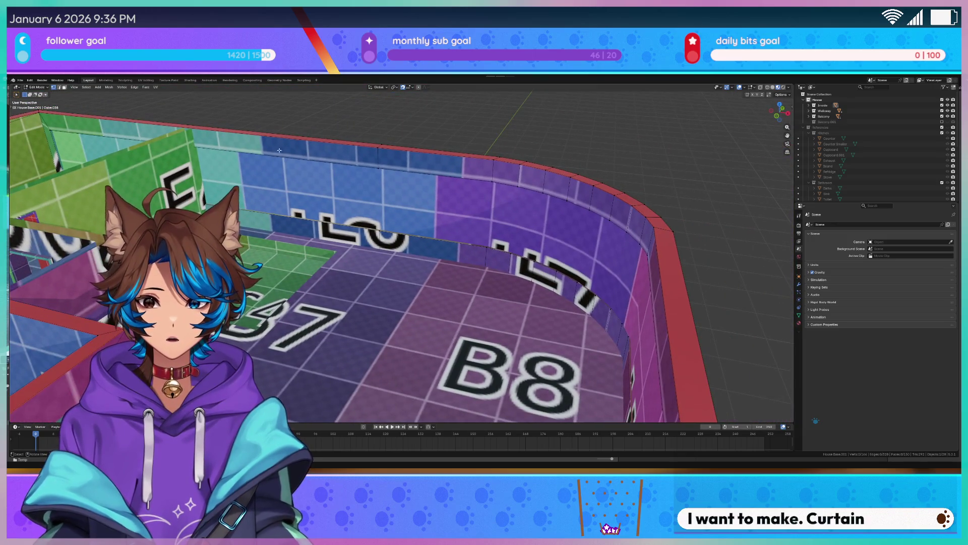
Orbit past rooms F1 and E1 to a raised view over B8 and C47, then exit Edit Mode
middle_click_drag(637, 282, 464, 248)
mouse_move(497, 161)
middle_mouse_down()
mouse_move(449, 198)
mouse_move(619, 235)
middle_mouse_up()
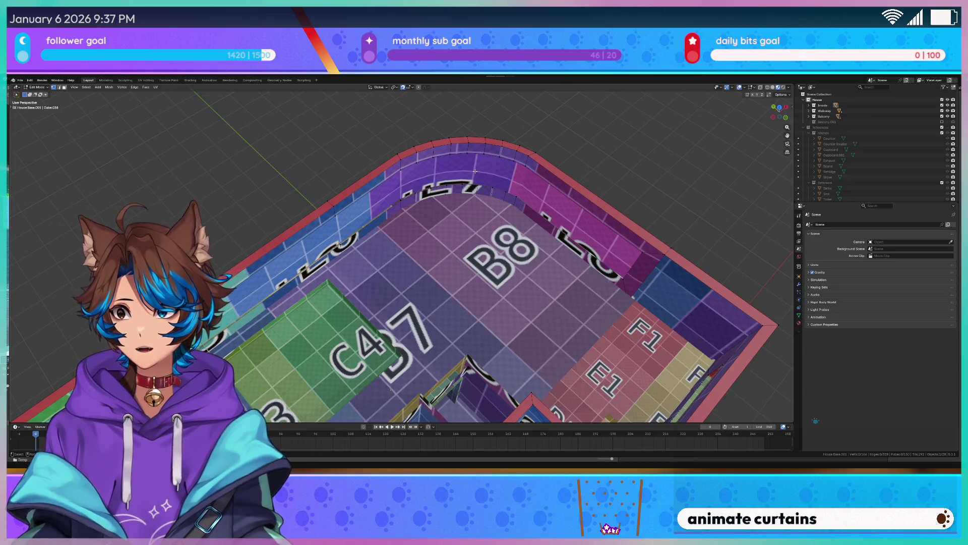
mouse_move(475, 171)
middle_mouse_down()
mouse_move(249, 144)
mouse_move(713, 150)
mouse_move(460, 229)
middle_mouse_up()
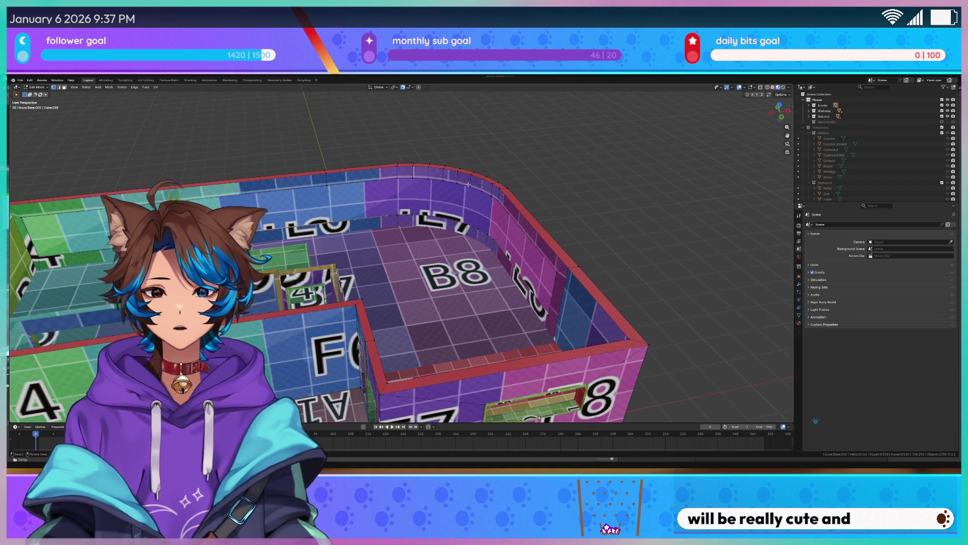
scroll(468, 185, "up", 5)
mouse_move(468, 185)
middle_mouse_down()
mouse_move(444, 216)
mouse_move(553, 212)
mouse_move(474, 236)
mouse_move(454, 229)
middle_mouse_up()
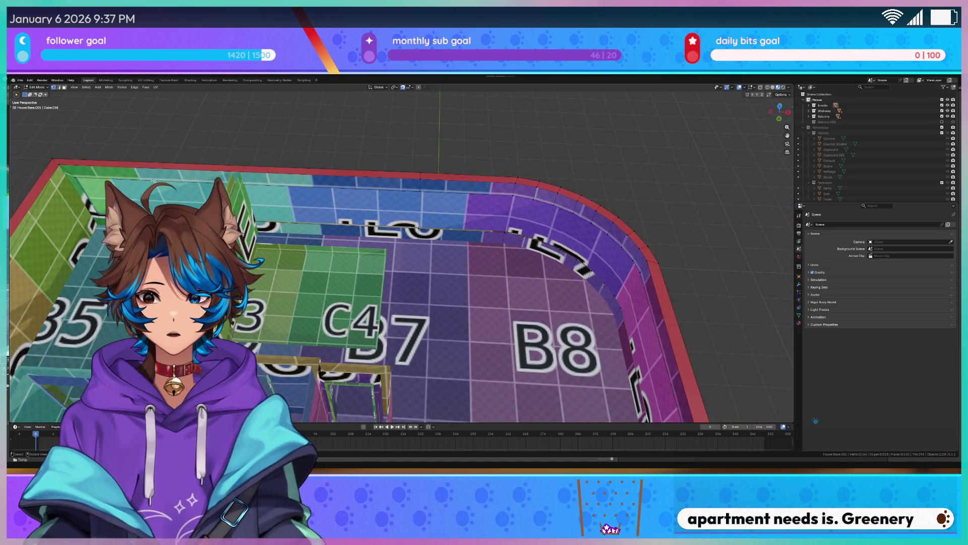
key("Tab")
key("Tab")
Select four edges running along the top of the curved wall around B8
left_click(495, 196, "shift")
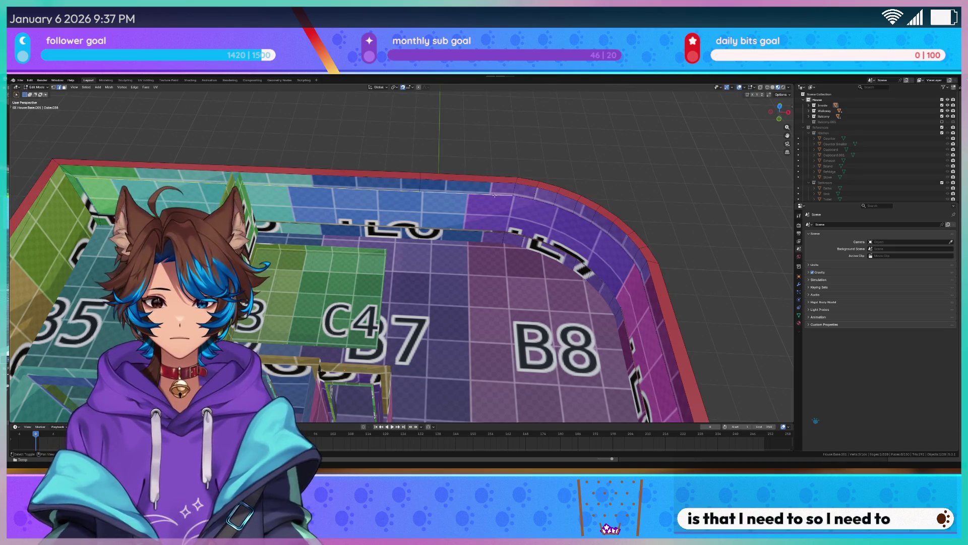
left_click(584, 215, "ctrl")
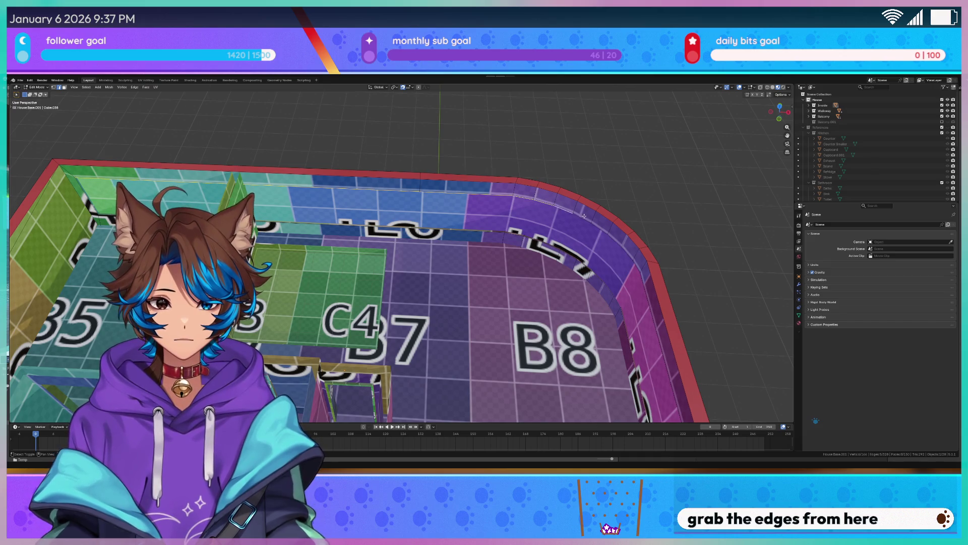
left_click(631, 252, "ctrl")
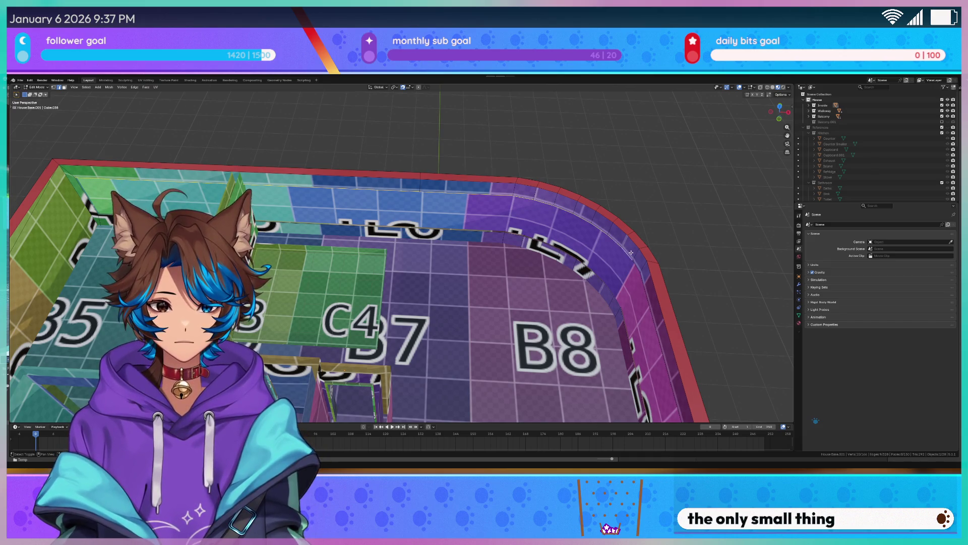
left_click(644, 264, "ctrl")
Orbit around the room to check the selected edges along the curve
middle_click_drag(644, 264, 660, 216)
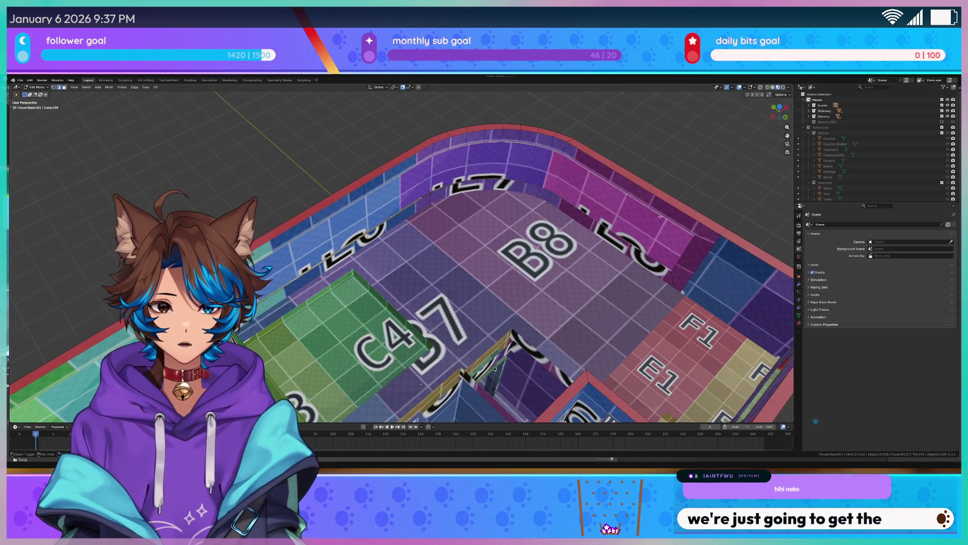
middle_click_drag(661, 216, 674, 222)
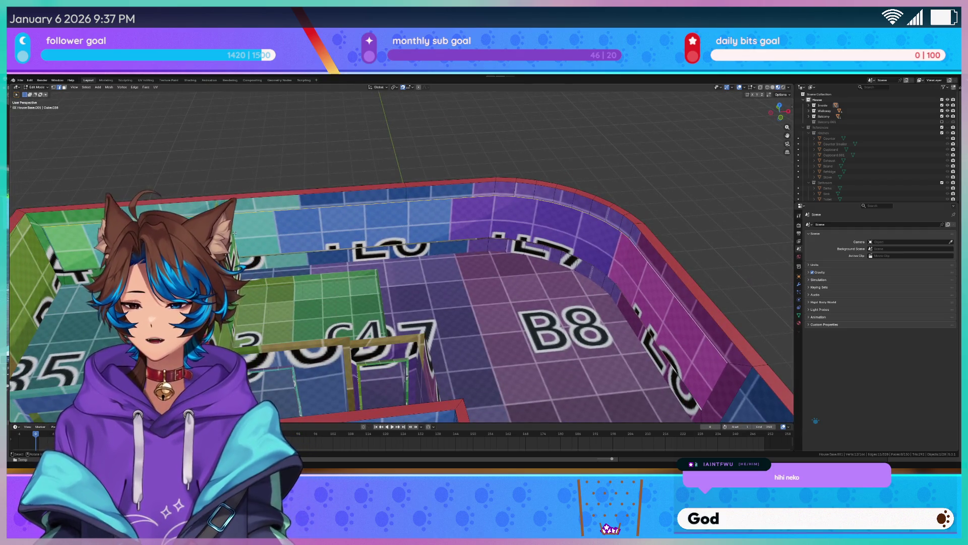
scroll(302, 202, "down", 5)
scroll(374, 172, "up", 5)
mouse_move(374, 172)
middle_mouse_down()
mouse_move(430, 140)
mouse_move(340, 142)
middle_mouse_up()
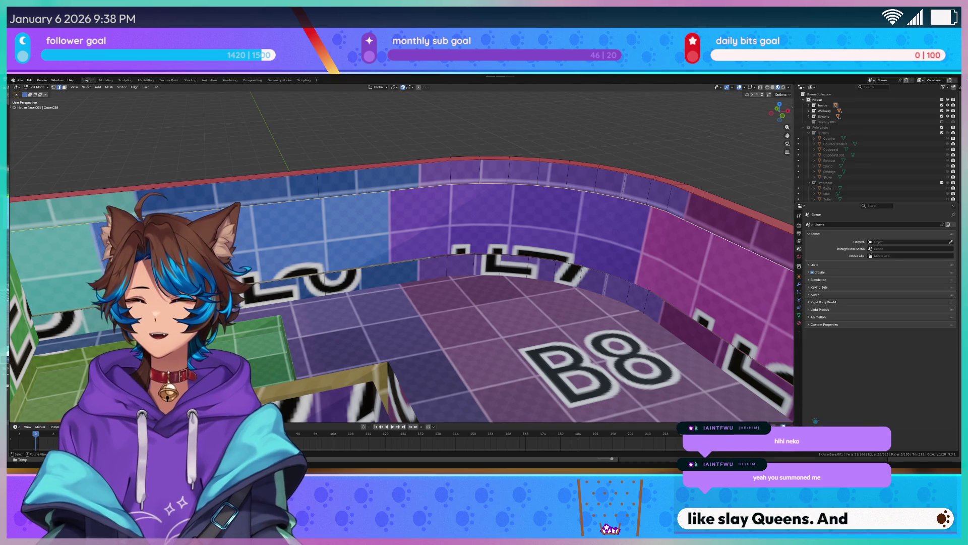
Orbit and zoom out to a wide perspective showing the whole curved corner and B8 floor
middle_click_drag(403, 252, 403, 237)
middle_click_drag(302, 262, 315, 255)
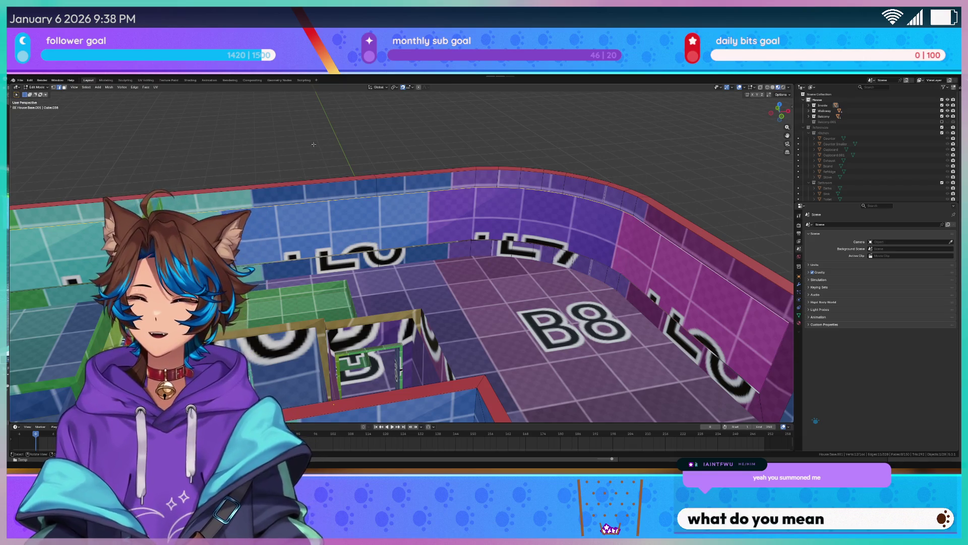
scroll(314, 144, "up", 3)
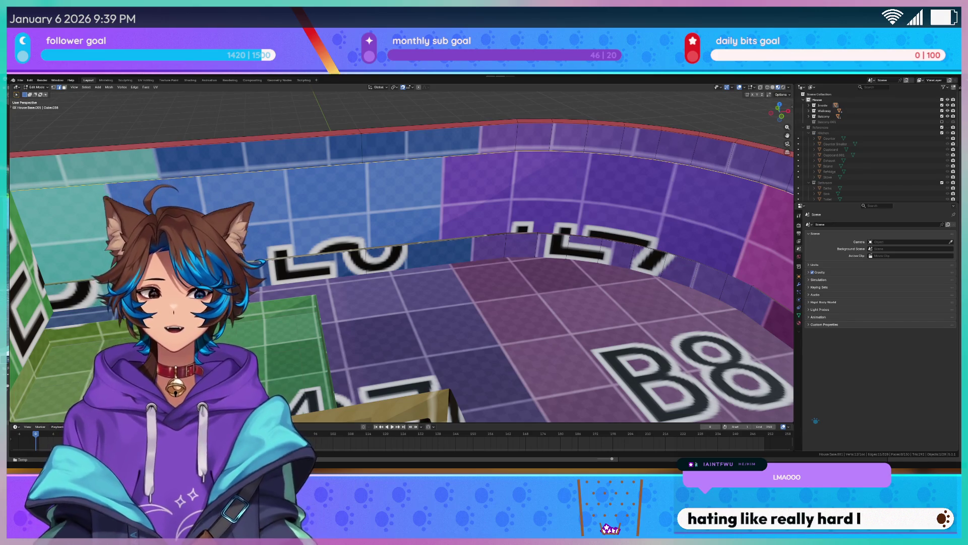
scroll(356, 355, "down", 5)
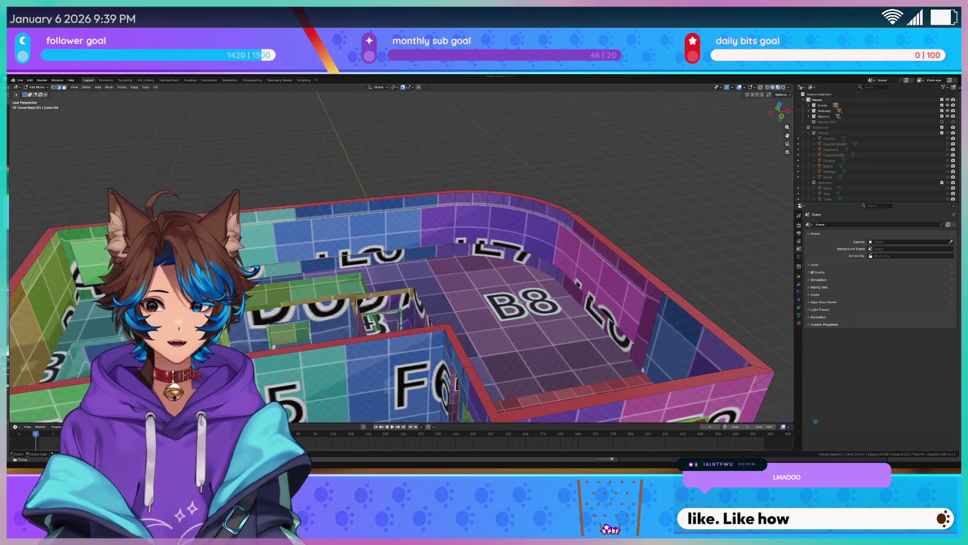
scroll(356, 355, "up", 1)
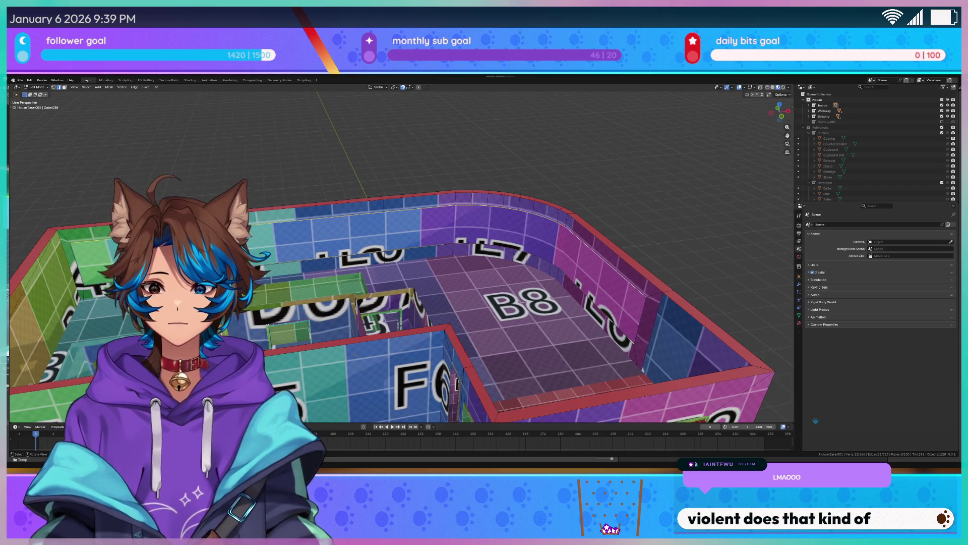
scroll(356, 355, "up", 4)
scroll(343, 163, "down", 4)
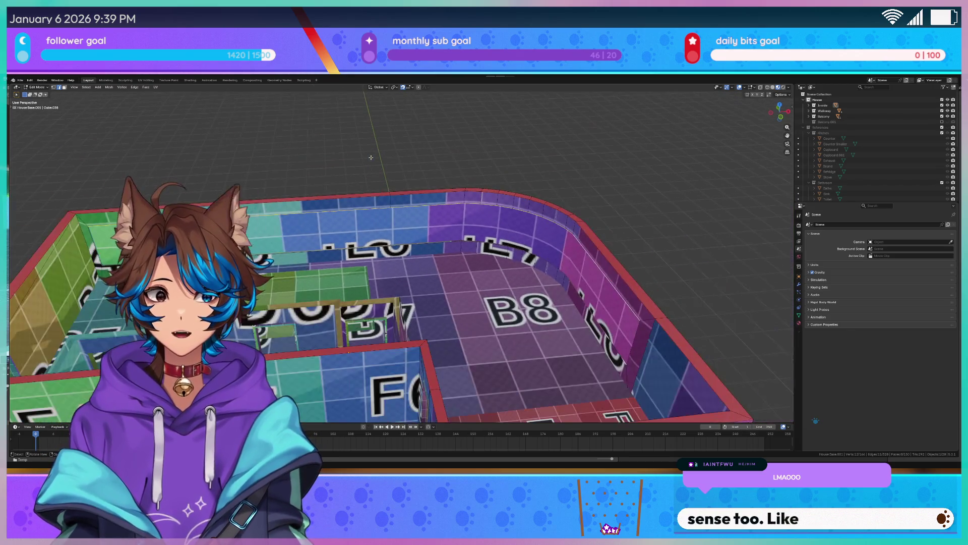
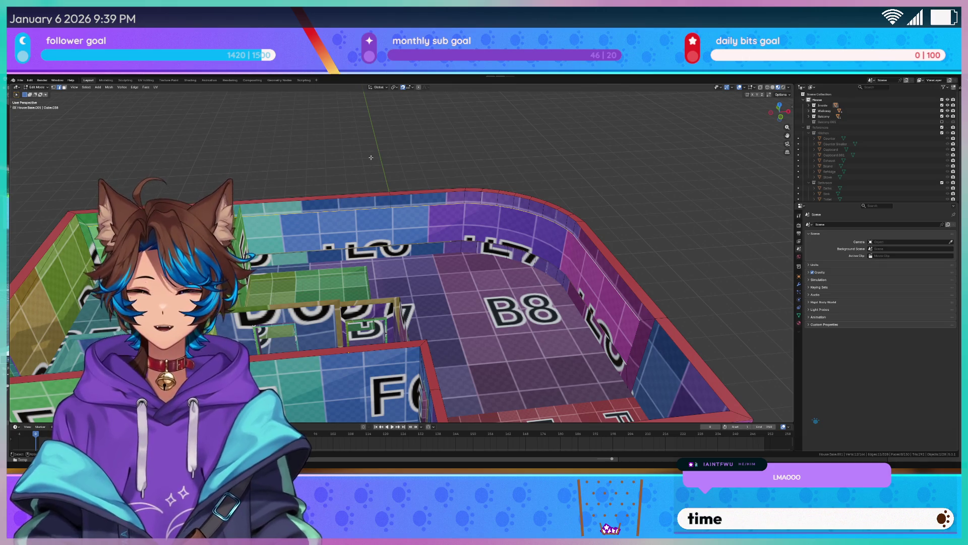
Raise the selected wall-top edge loop with G to sit just above the walls
middle_click_drag(371, 157, 376, 163)
right_click(376, 164)
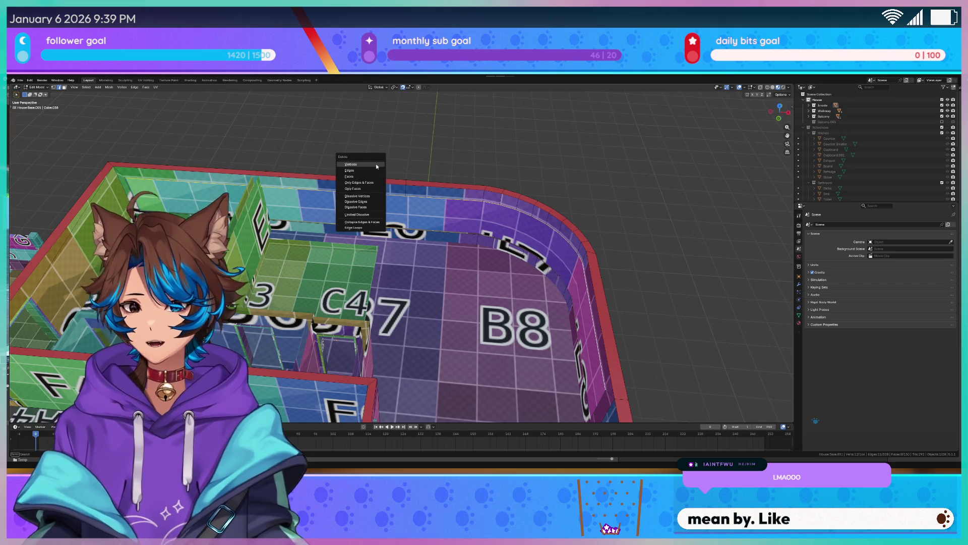
middle_click_drag(426, 140, 432, 136)
right_click(432, 136)
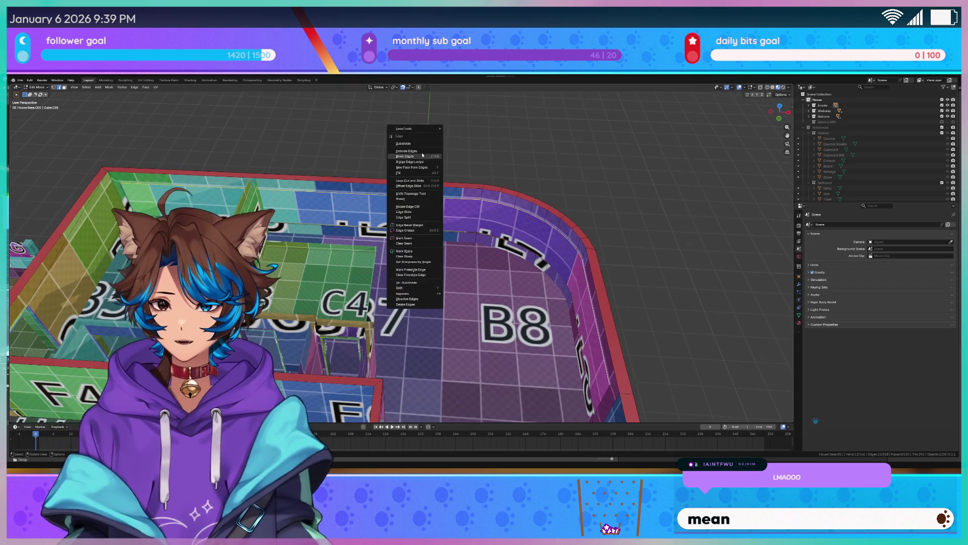
key("g")
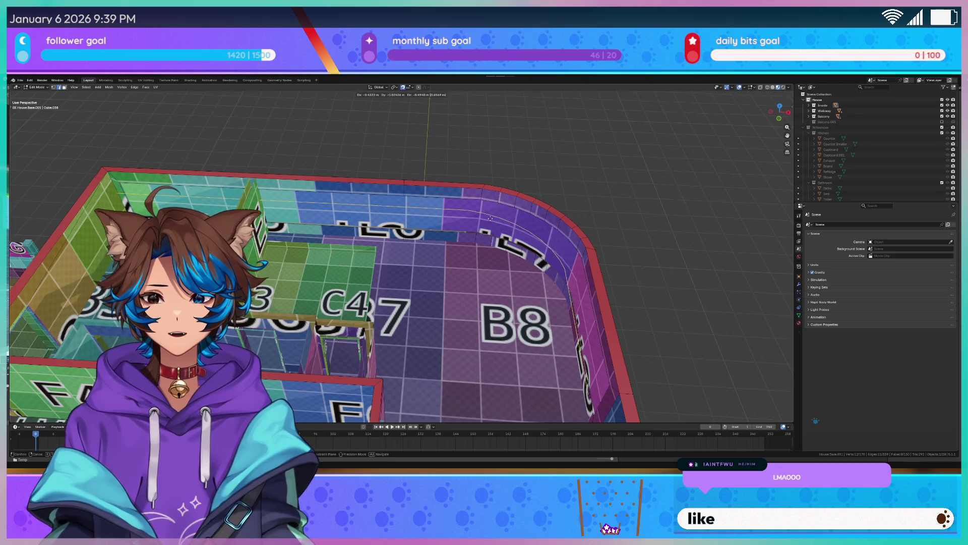
left_click(526, 123)
scroll(454, 141, "down", 5)
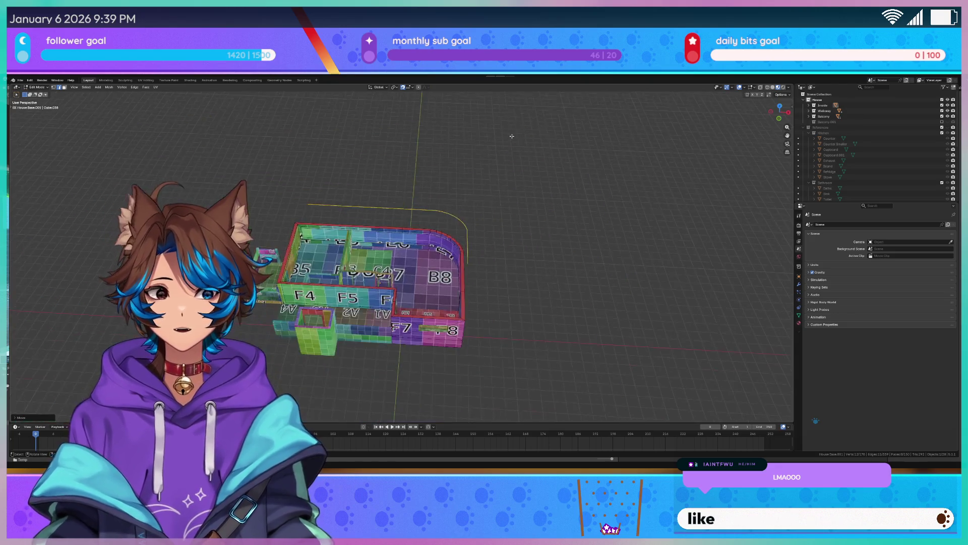
scroll(429, 152, "up", 4)
Box-select the raised outline above the walls and copy it with Ctrl+C
key("ctrl+c")
key("ctrl+v")
key("Escape")
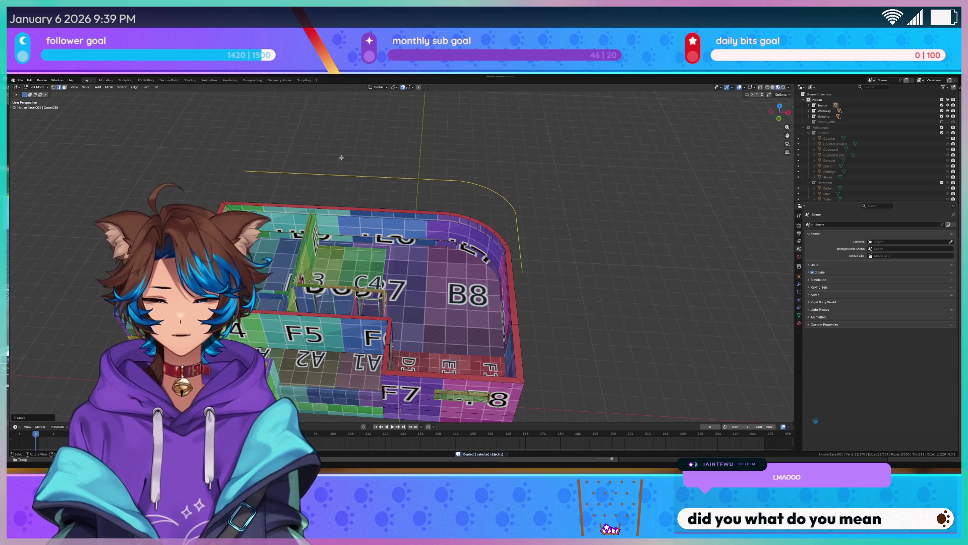
mouse_move(327, 173)
middle_mouse_down()
mouse_move(359, 180)
mouse_move(352, 174)
mouse_move(353, 199)
middle_mouse_up()
key("Tab")
key("Tab")
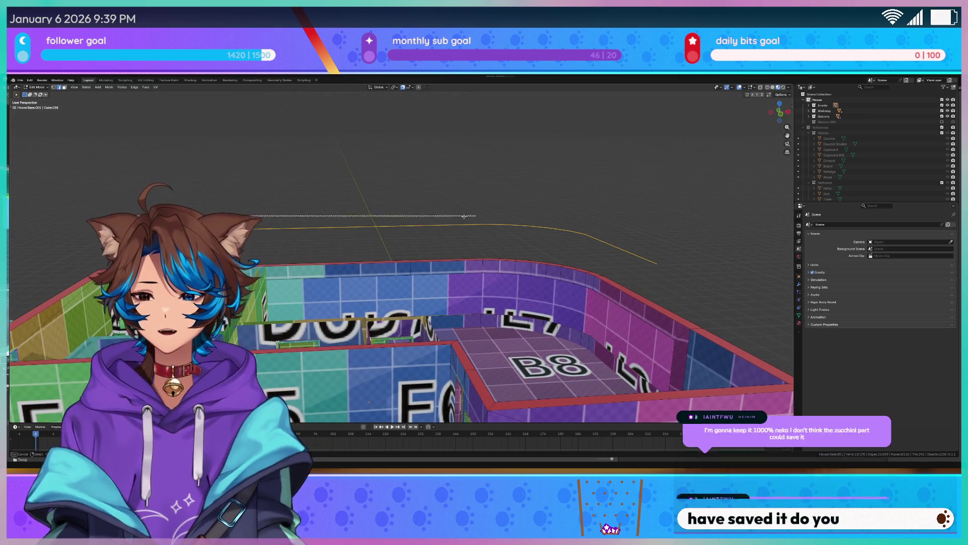
mouse_move(700, 266)
middle_mouse_down()
mouse_move(680, 263)
mouse_move(668, 241)
middle_mouse_up()
left_click(554, 200)
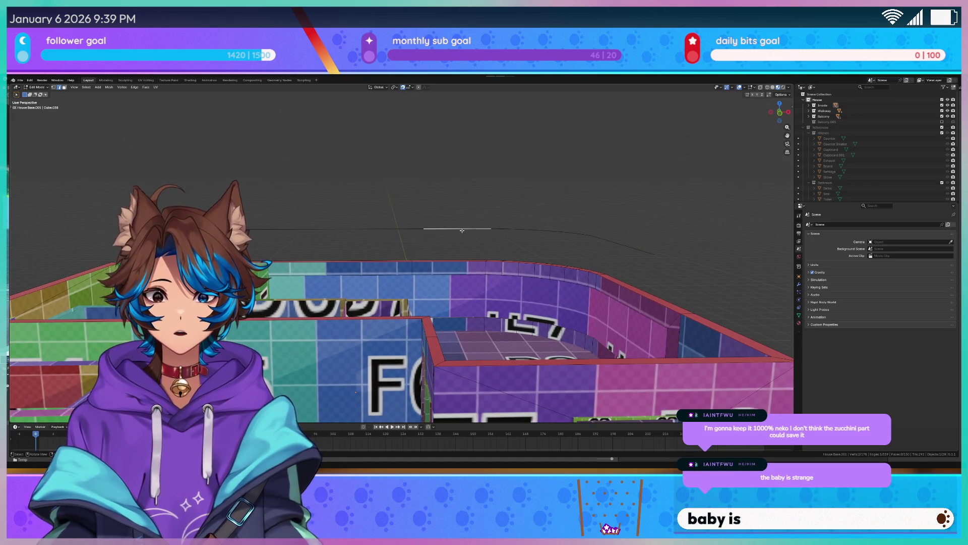
mouse_move(498, 209)
left_mouse_down()
mouse_move(465, 220)
mouse_move(706, 225)
left_mouse_up()
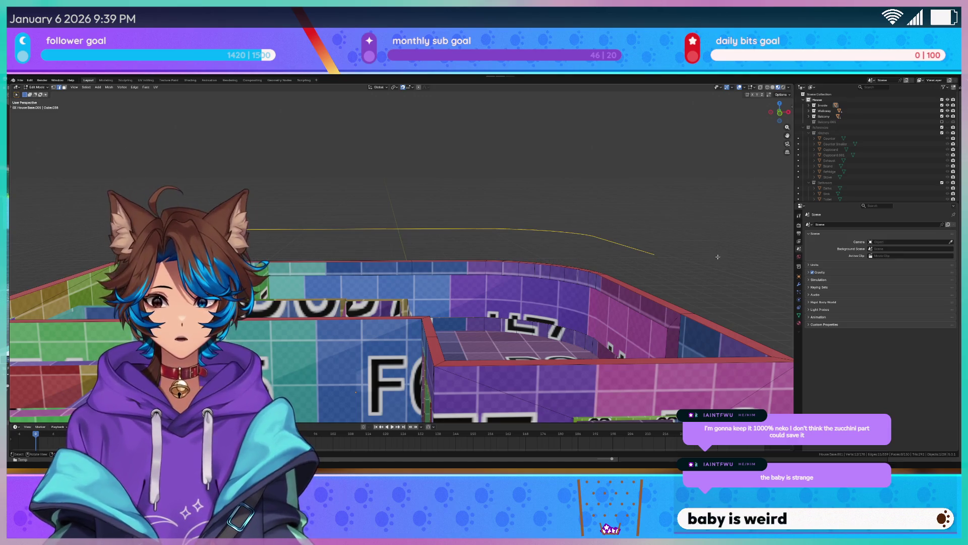
key("ctrl+c")
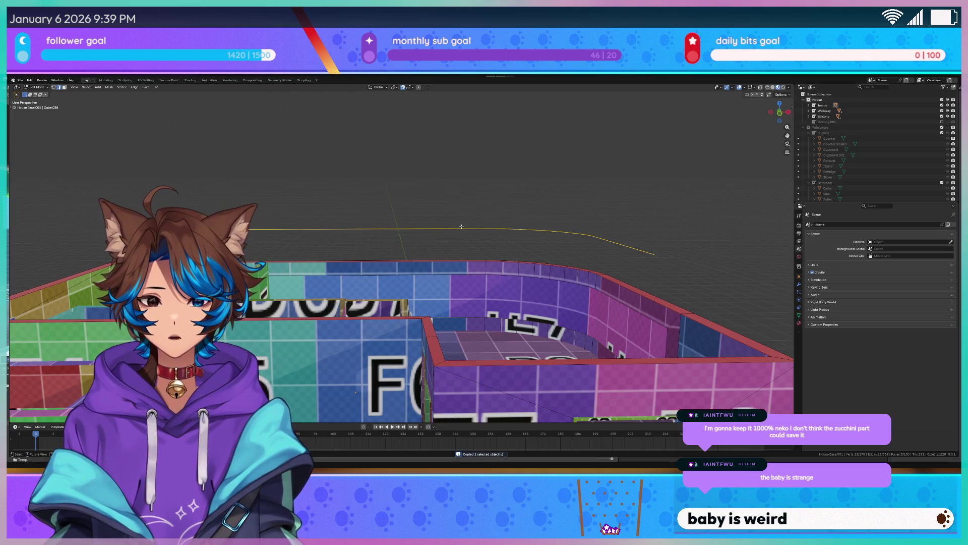
Deselect everything, select only the raised outline line and enter Edit Mode on it
key("Tab")
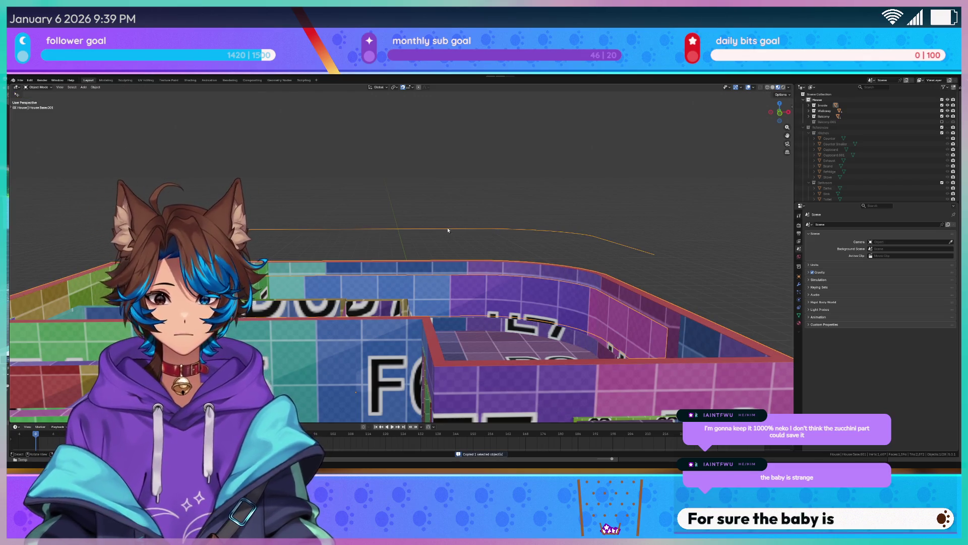
key("alt+a")
left_click(433, 228)
key("Tab")
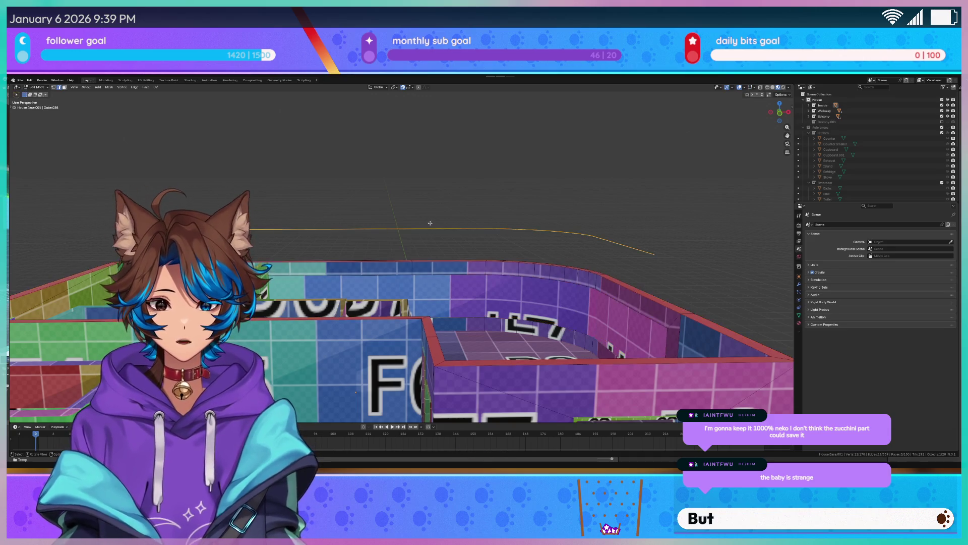
middle_click_drag(403, 201, 419, 187)
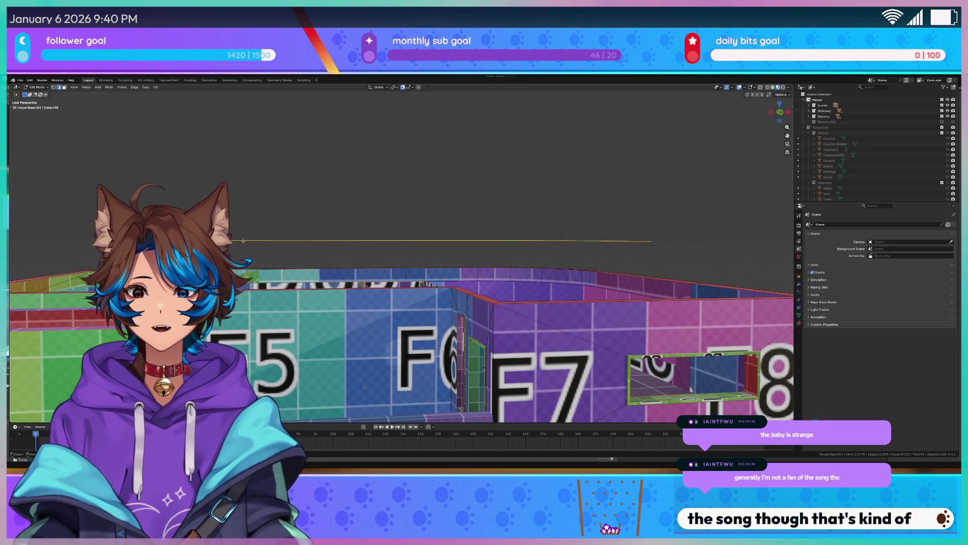
right_click(243, 246)
mouse_move(246, 248)
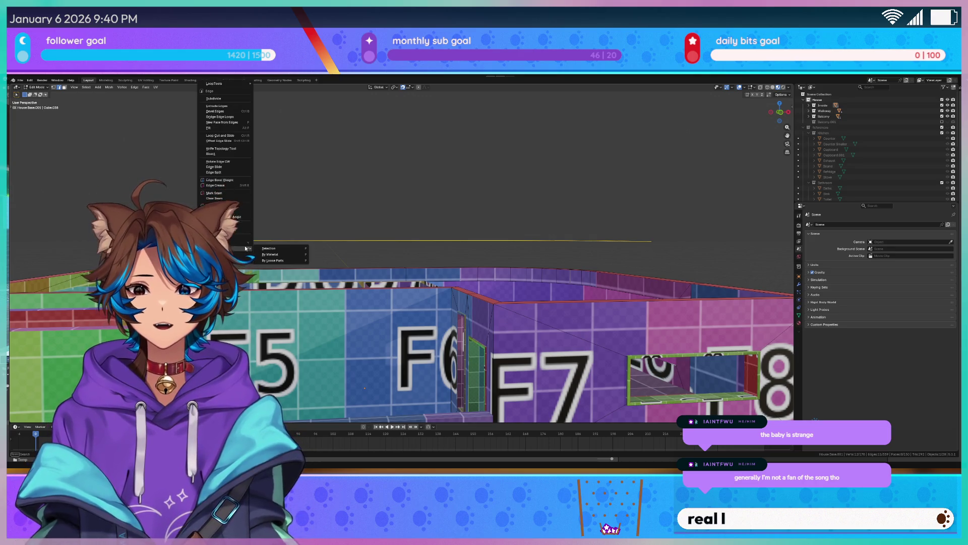
left_click(293, 249)
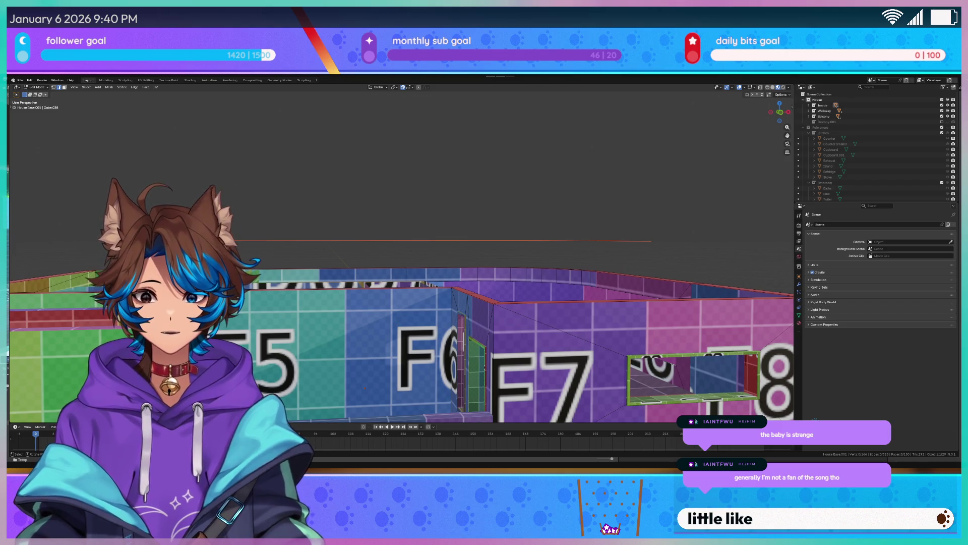
key("Tab")
left_click(441, 240)
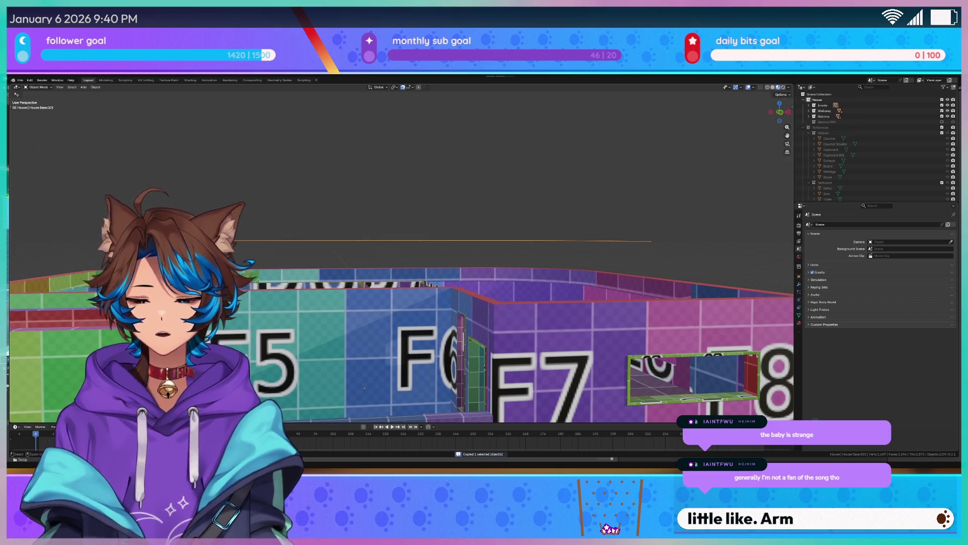
key("ctrl+z")
key("ctrl+z")
key("ctrl+z")
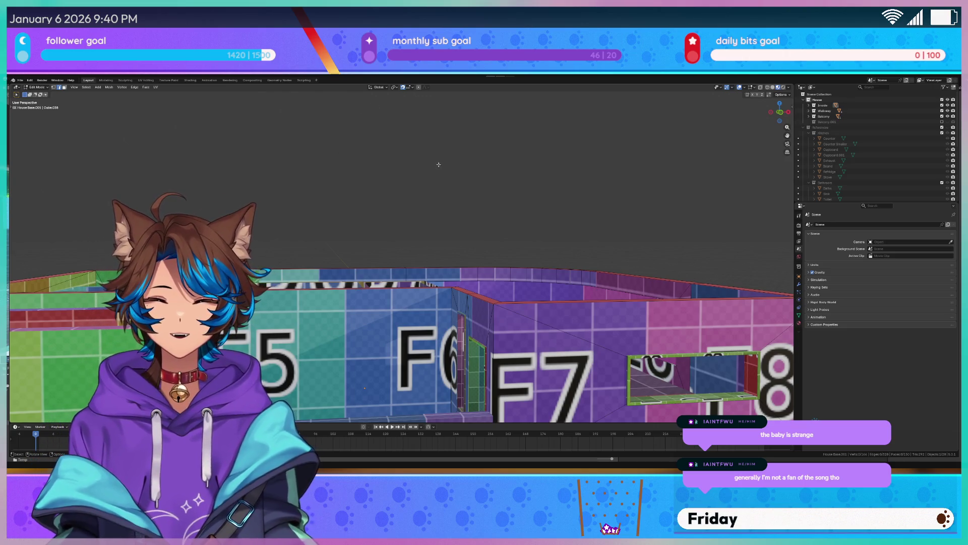
middle_click_drag(439, 165, 432, 168)
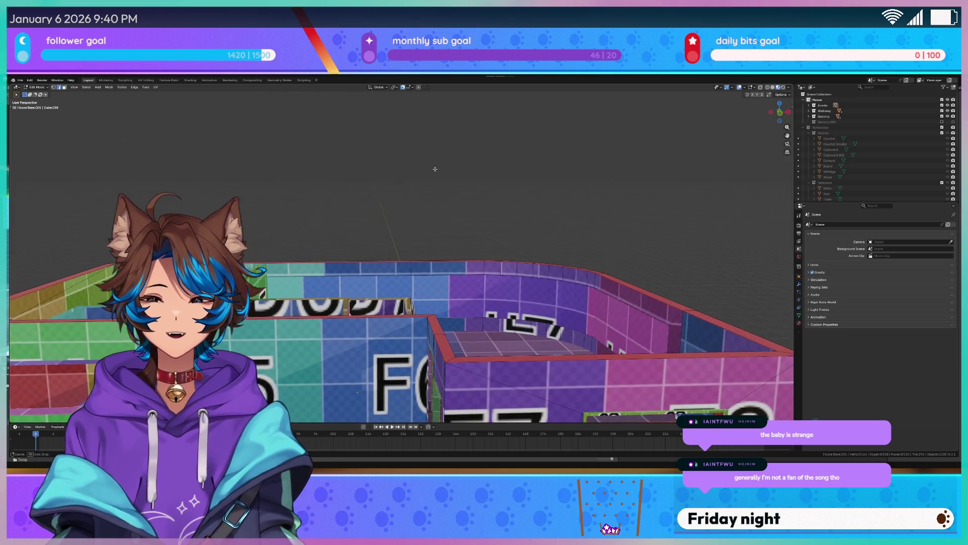
left_click(24, 82)
mouse_move(30, 86)
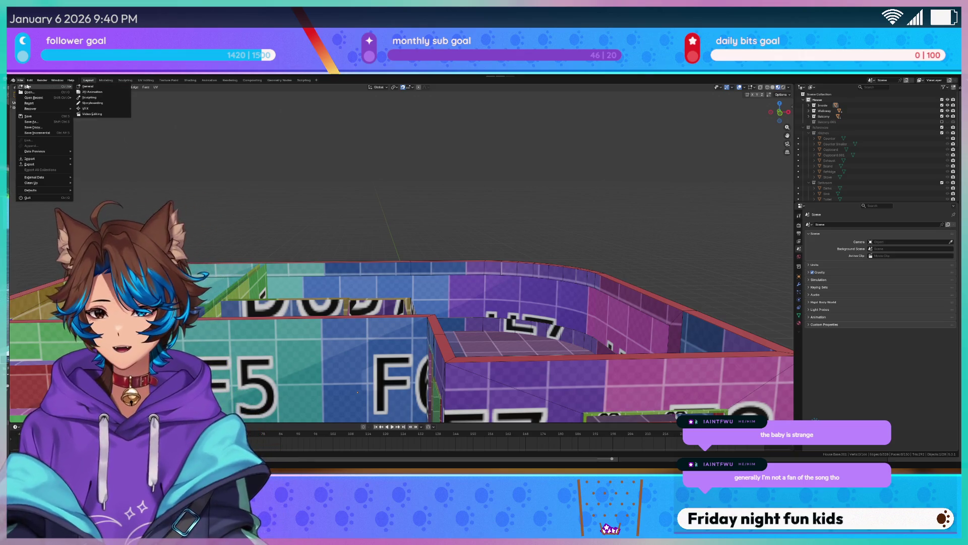
left_click(99, 89)
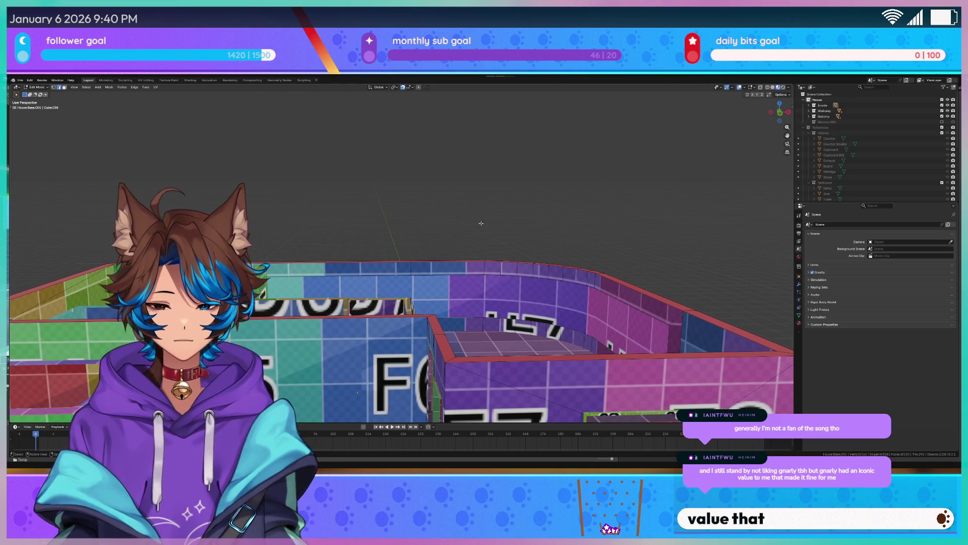
Paste the copied outline as a new object in Object Mode
scroll(480, 218, "down", 5)
key("KP_1")
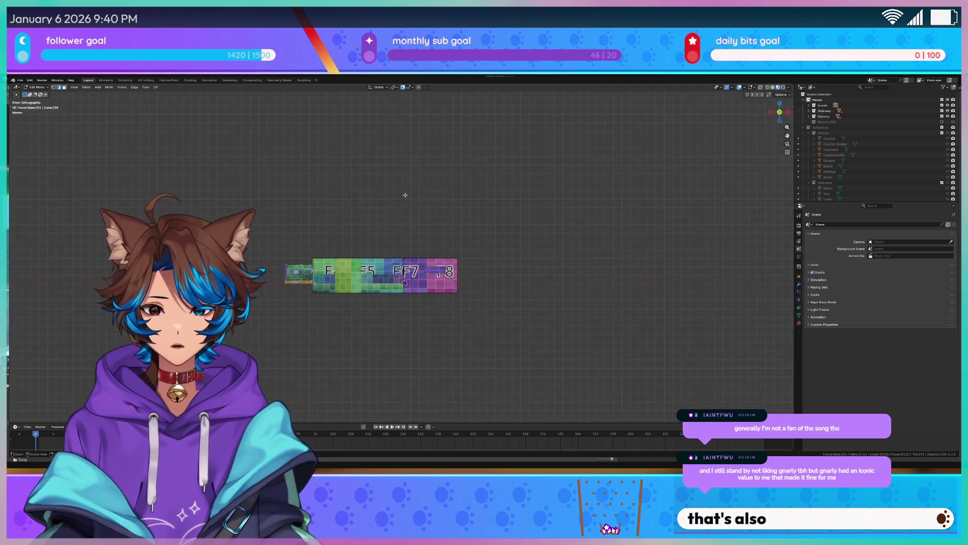
scroll(405, 195, "up", 3)
key("ctrl+v")
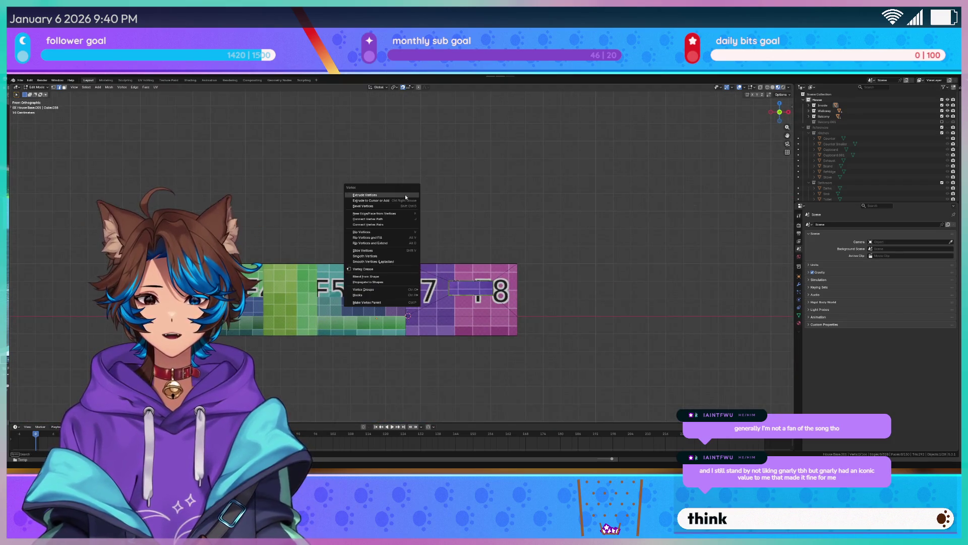
key("Escape")
key("Tab")
key("ctrl+v")
middle_click_drag(301, 186, 305, 201)
key("KP_1")
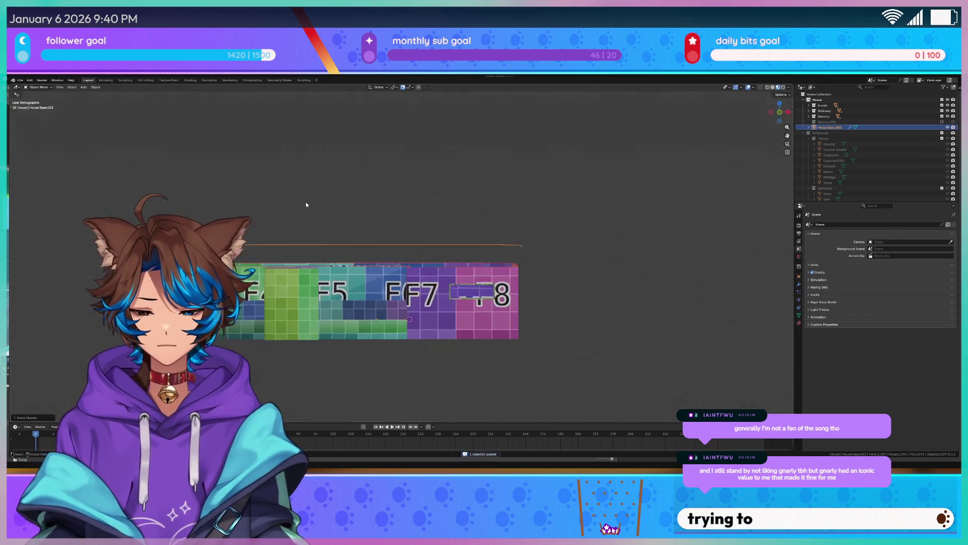
key("KP_7")
In top view, nudge the pasted outline slightly along Y, then X, to match the curved wall
key("g")
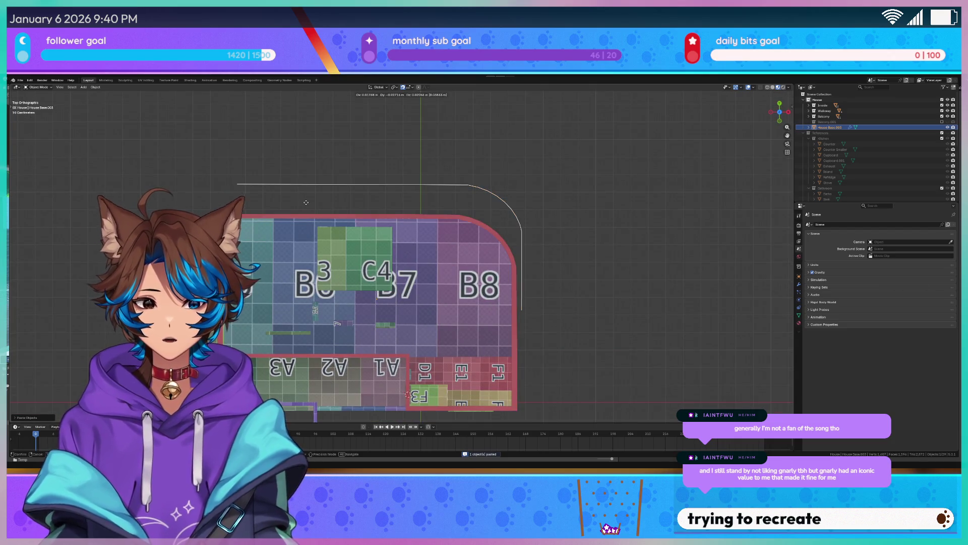
key("y")
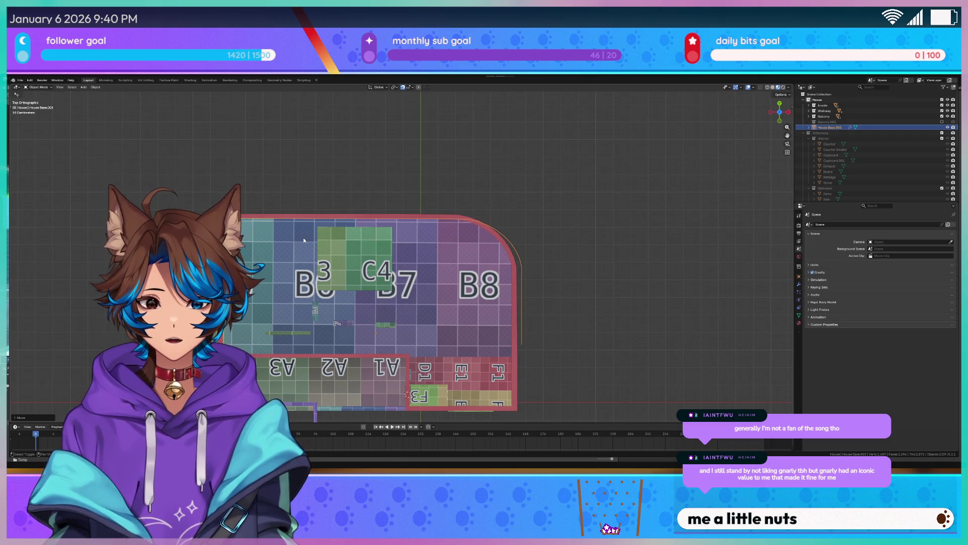
left_click(303, 238)
key("g")
key("x")
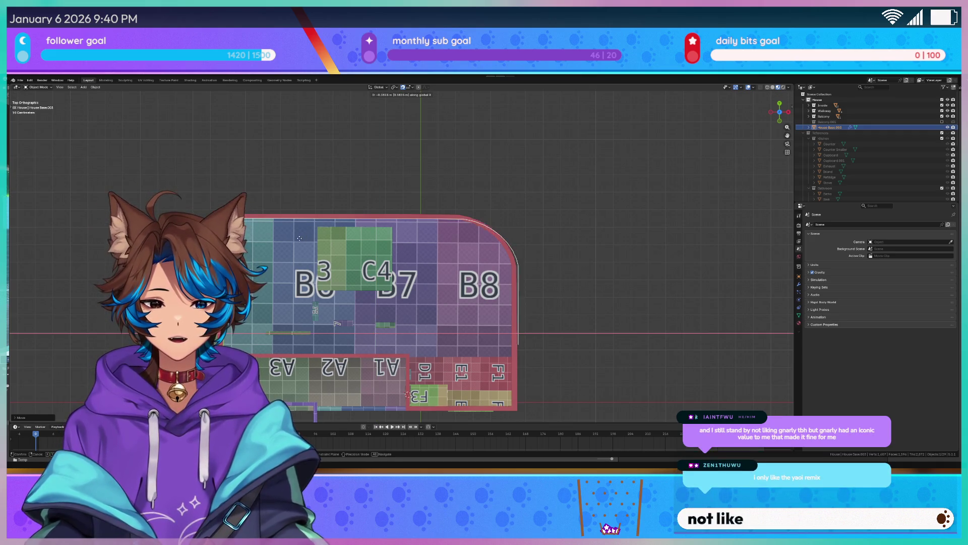
left_click(292, 239)
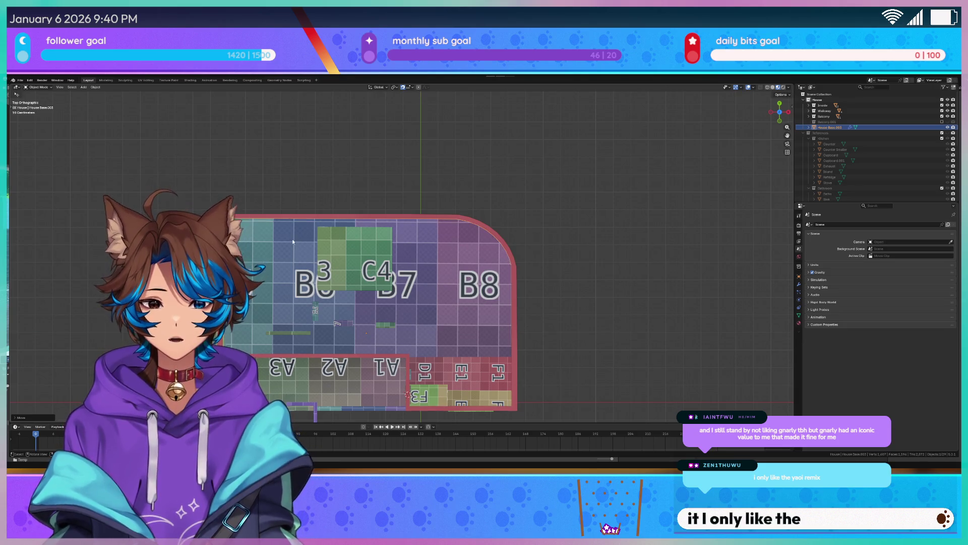
key("KP_1")
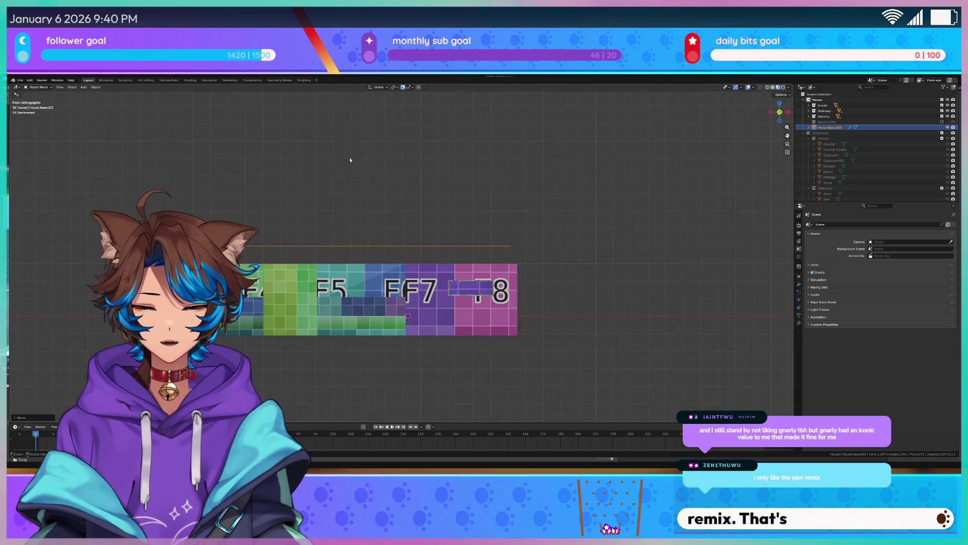
scroll(350, 157, "up", 3)
middle_click_drag(361, 153, 366, 186)
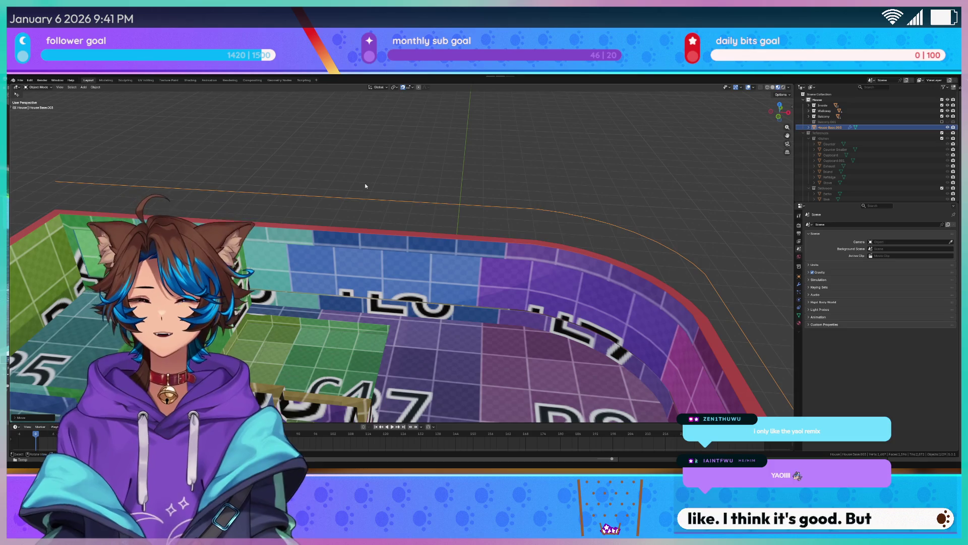
key("KP_7")
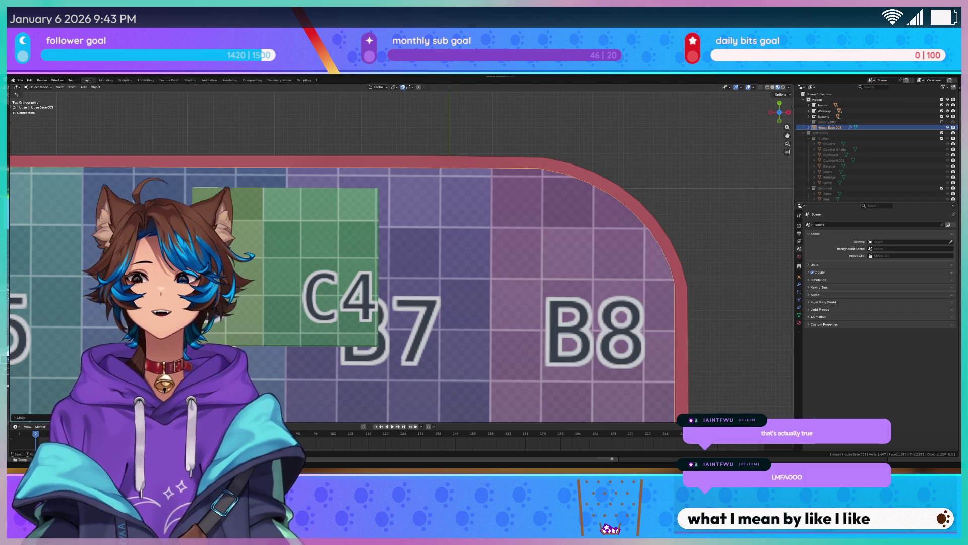
Select House Base.003 and box-select its top-edge vertices in X-ray top view
scroll(401, 257, "down", 3)
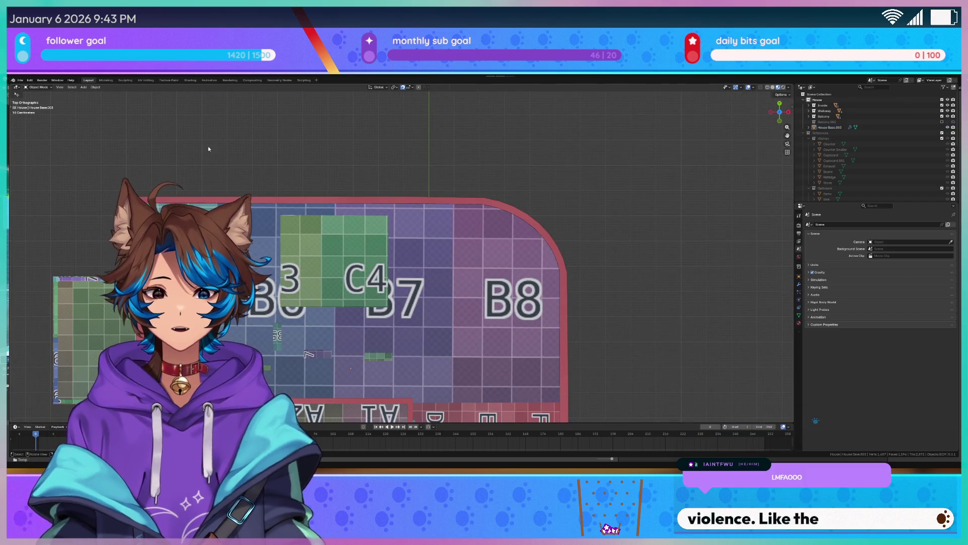
scroll(207, 146, "up", 1)
left_click(270, 192)
middle_click_drag(269, 192, 278, 176)
scroll(277, 176, "down", 4)
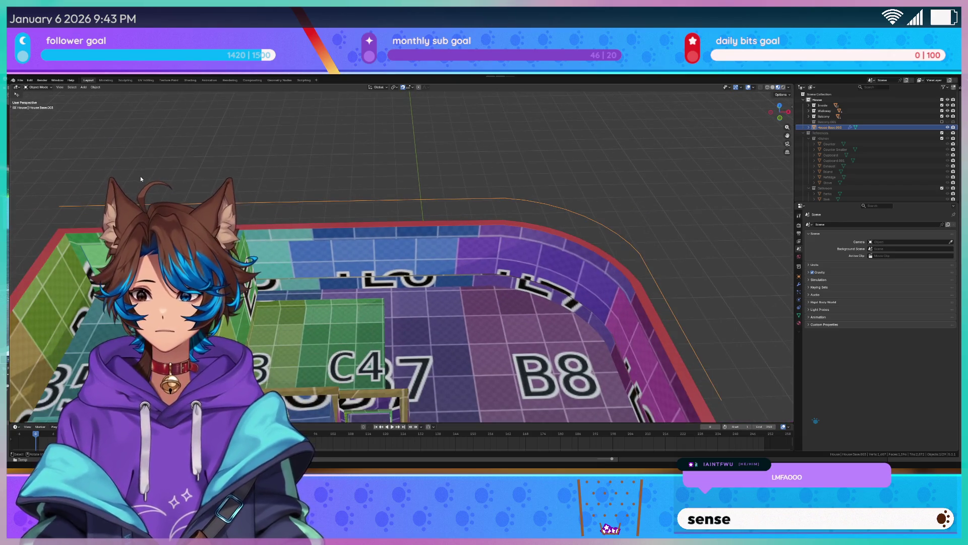
key("KP_7")
key("alt+z")
key("Tab")
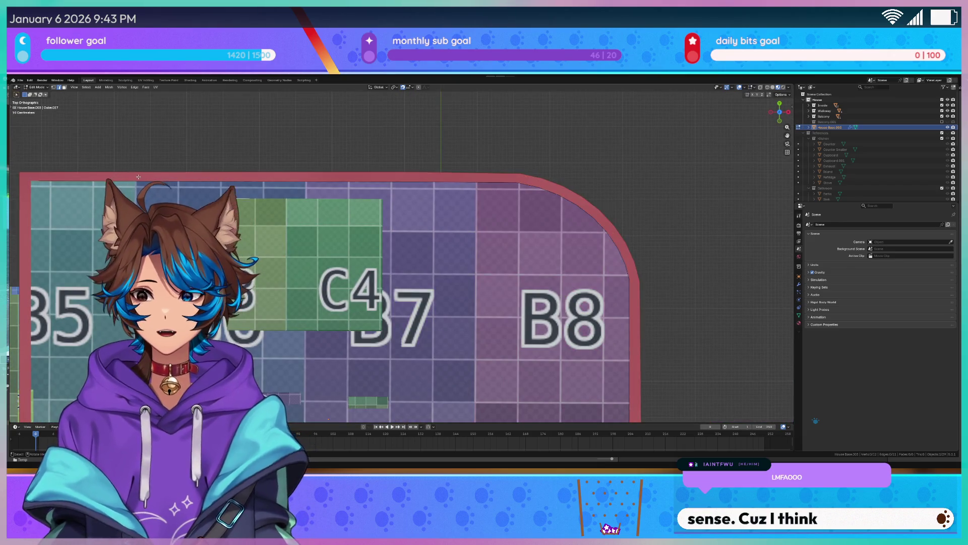
left_click_drag(32, 168, 72, 213)
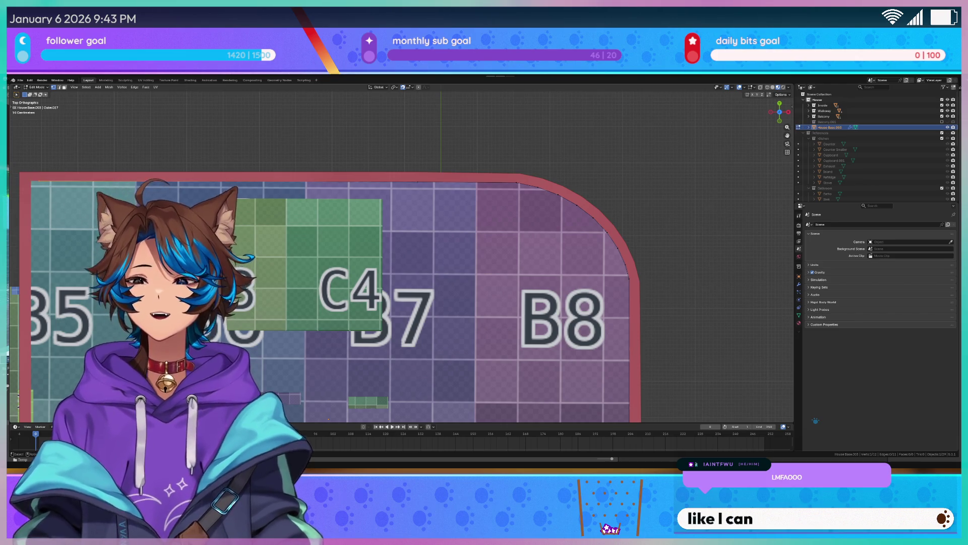
Shift the selected top edge along the X axis
key("KP_1")
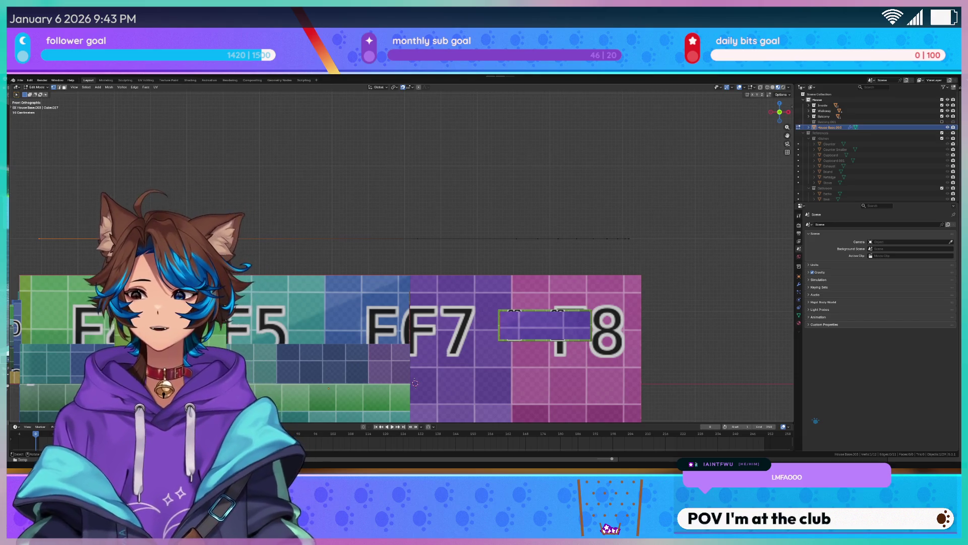
key("KP_7")
scroll(415, 383, "up", 2)
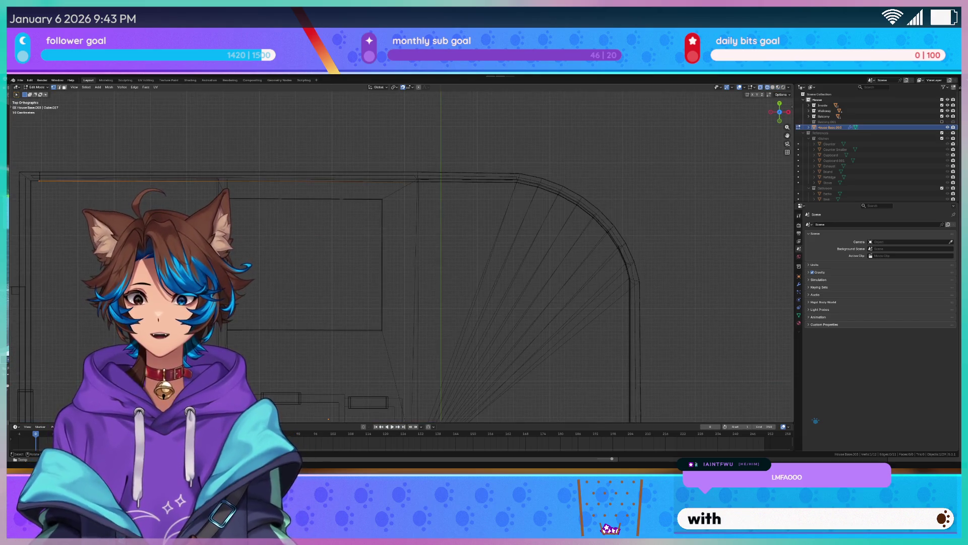
key("g")
key("x")
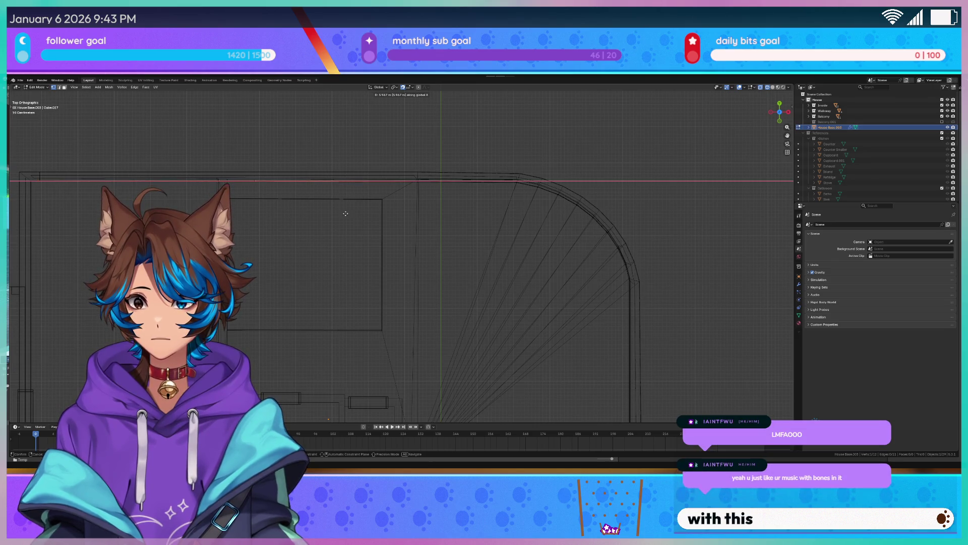
left_click(318, 215)
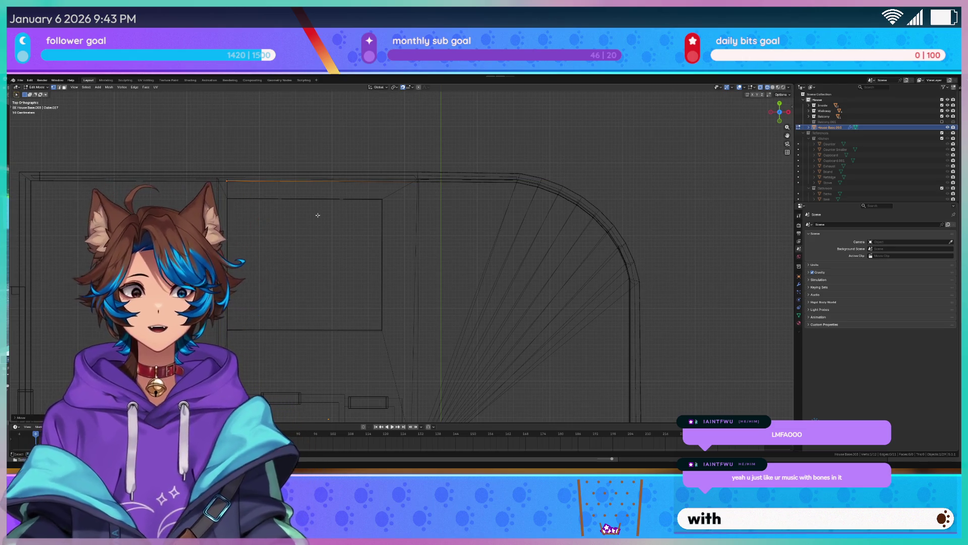
Switch the viewport to Material Preview shading to show the UV-grid textures
key("Tab")
mouse_move(317, 215)
middle_mouse_down()
mouse_move(471, 183)
mouse_move(512, 148)
mouse_move(497, 158)
mouse_move(517, 166)
mouse_move(448, 206)
mouse_move(522, 215)
middle_mouse_up()
key("z")
left_click(521, 190)
mouse_move(577, 185)
middle_mouse_down()
mouse_move(590, 168)
mouse_move(582, 187)
middle_mouse_up()
Adjust the curve's position over the curved outer wall, then re-enter House Base editing
key("Tab")
key("g")
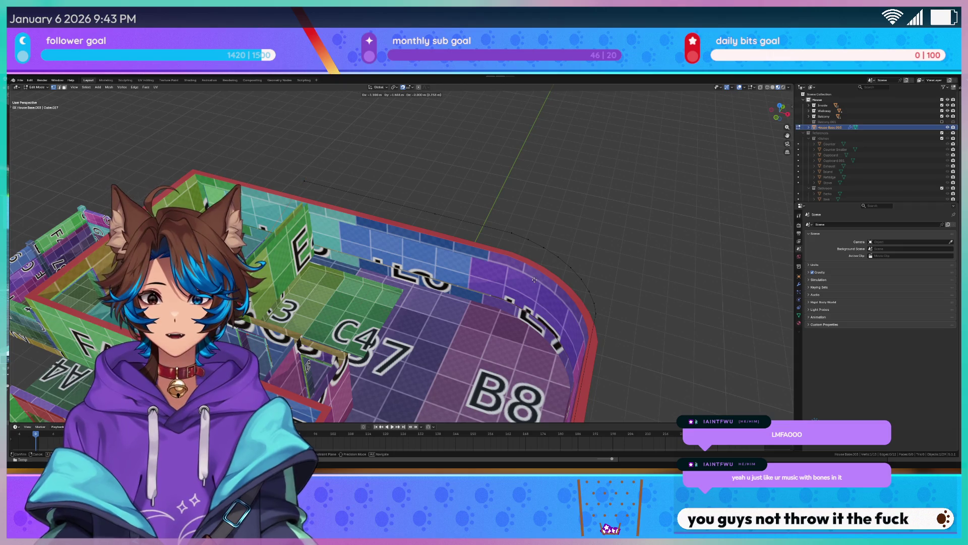
key("Escape")
key("Tab")
middle_click_drag(534, 279, 564, 283)
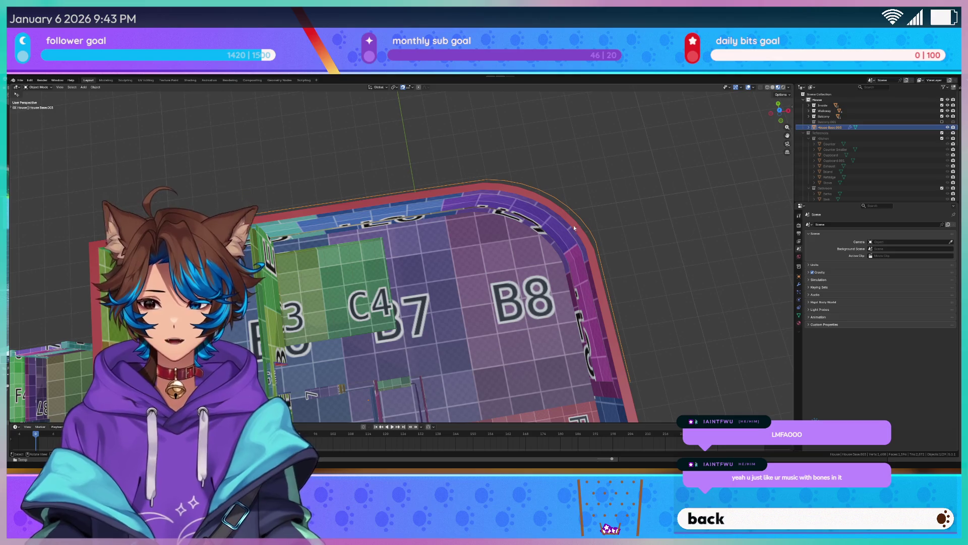
key("Tab")
scroll(627, 156, "down", 5)
scroll(604, 180, "up", 5)
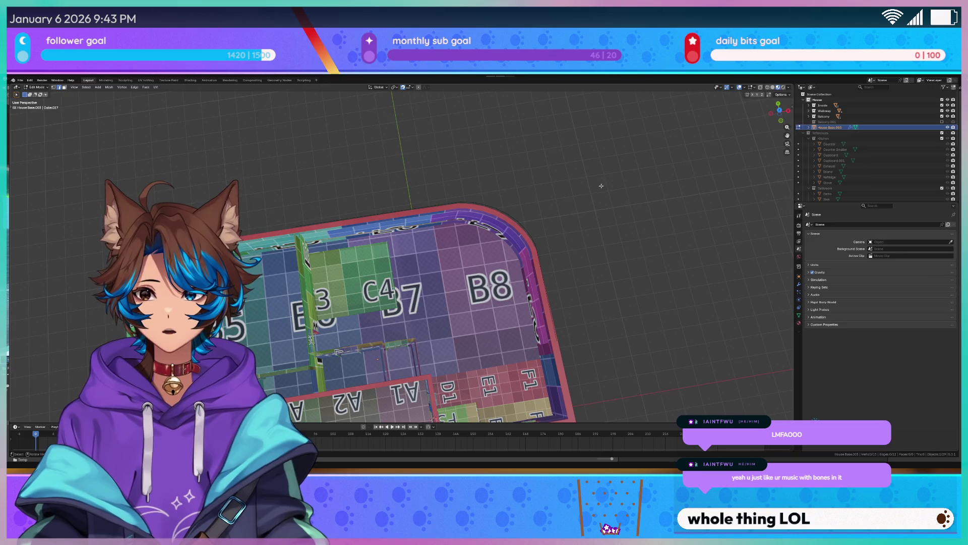
Re-enter Edit Mode on the house base and switch to top view
key("Tab")
mouse_move(601, 186)
middle_mouse_down()
mouse_move(582, 207)
mouse_move(595, 243)
middle_mouse_up()
mouse_move(380, 299)
middle_mouse_down()
mouse_move(495, 228)
mouse_move(554, 220)
middle_mouse_up()
key("Tab")
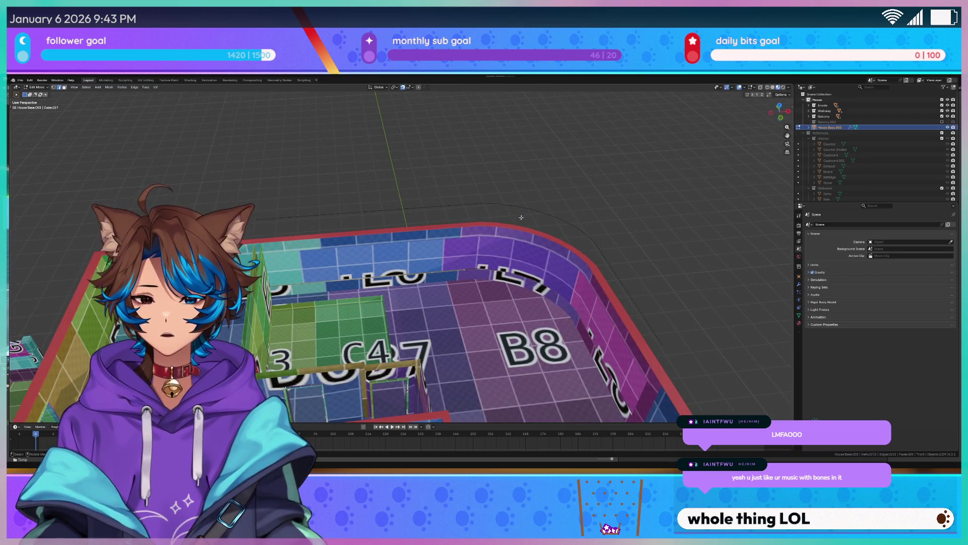
middle_click_drag(285, 208, 328, 295)
key("KP_7")
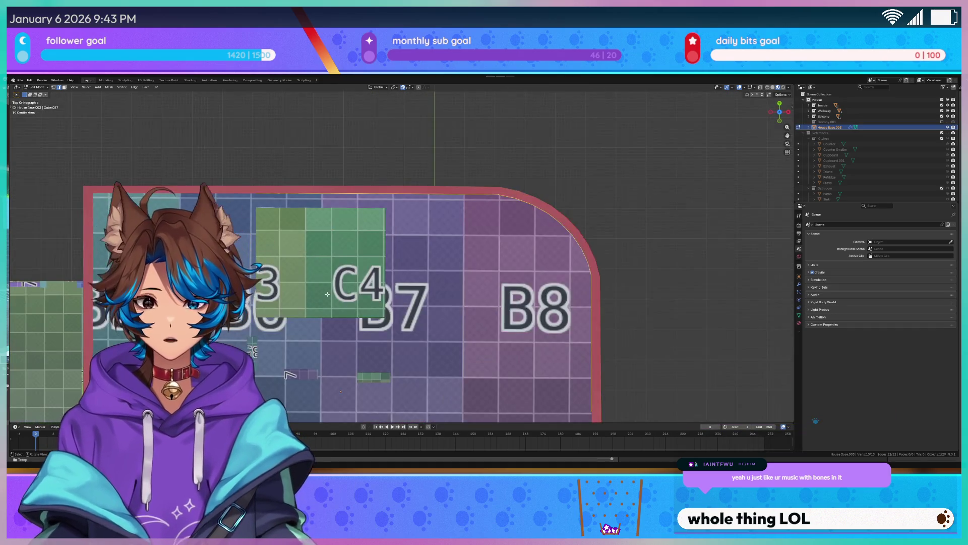
Extrude the curved outer-wall edges, cancelling the move and edge slide so they stay in place
key("e")
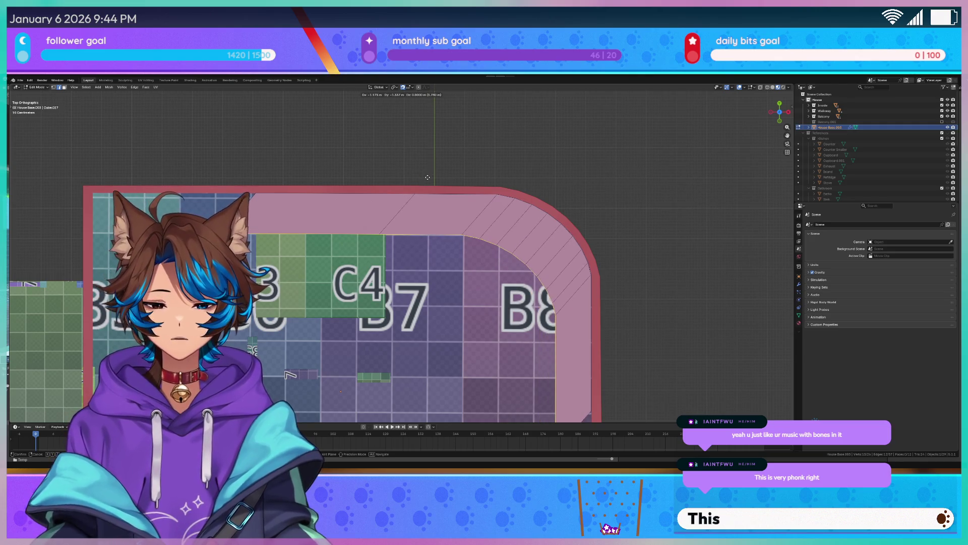
key("Escape")
key("g")
key("g")
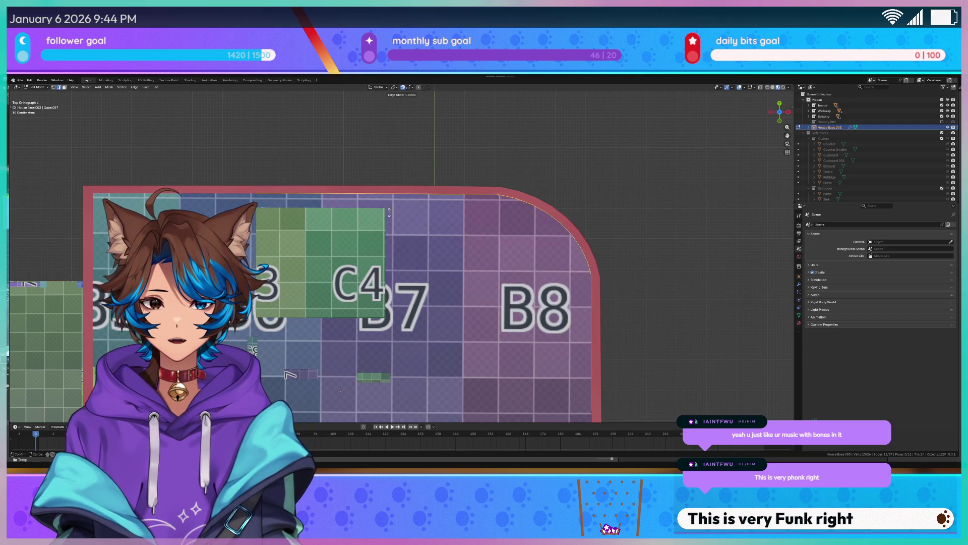
key("Escape")
mouse_move(504, 180)
middle_mouse_down()
mouse_move(486, 223)
mouse_move(474, 356)
middle_mouse_up()
key("KP_7")
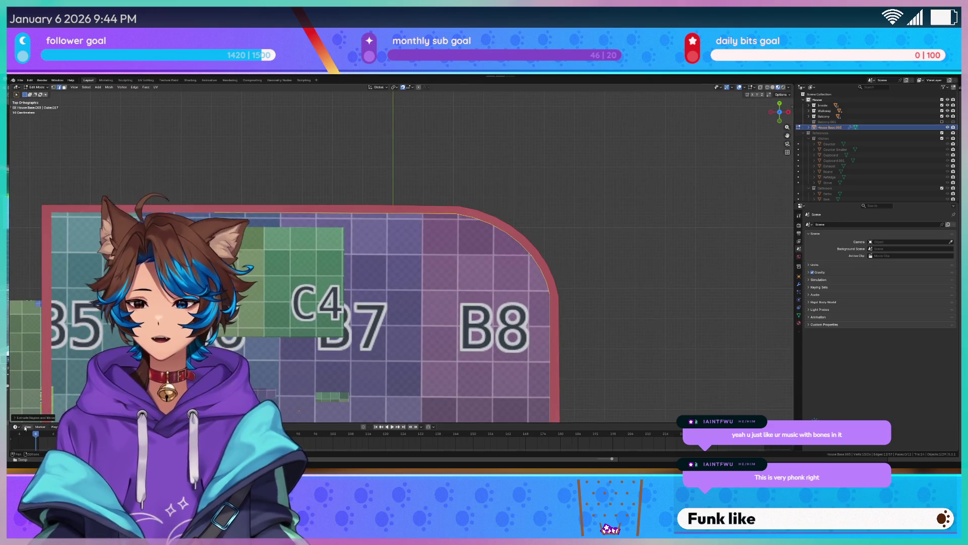
left_click(15, 417)
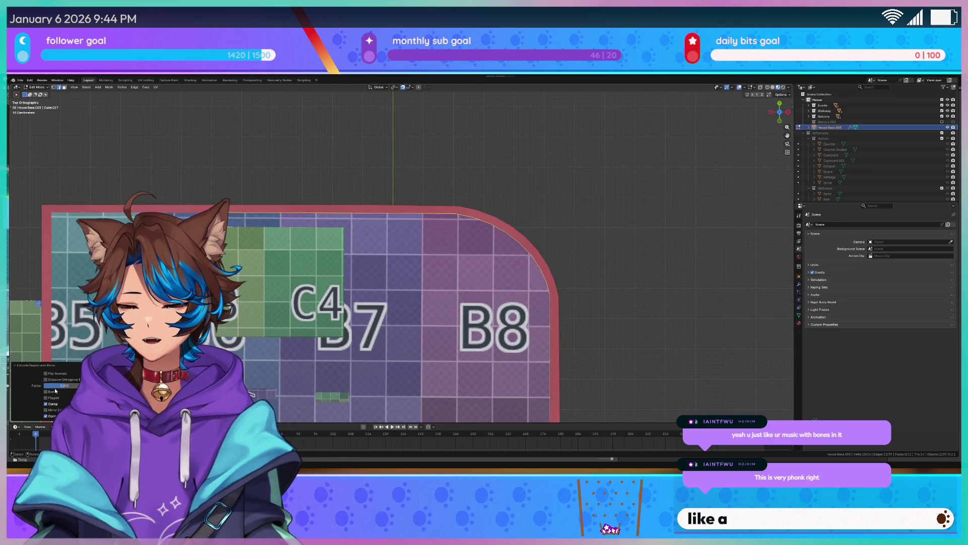
Try Factor 1.000, undo, then re-extrude the outer-wall edges and place the strip inward
left_click_drag(65, 389, 116, 389)
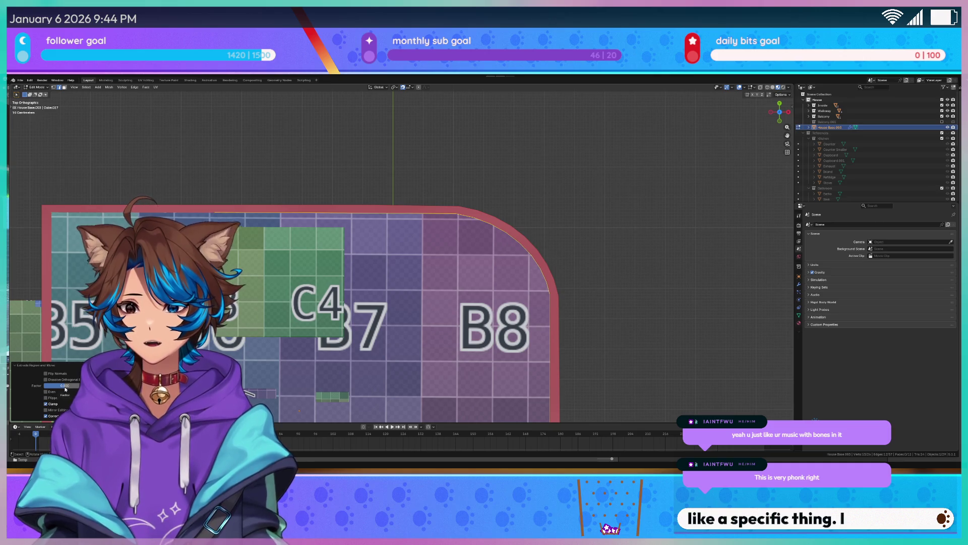
key("ctrl+z")
mouse_move(495, 266)
middle_mouse_down("shift")
mouse_move(493, 247)
mouse_move(561, 198)
middle_mouse_up("shift")
key("e")
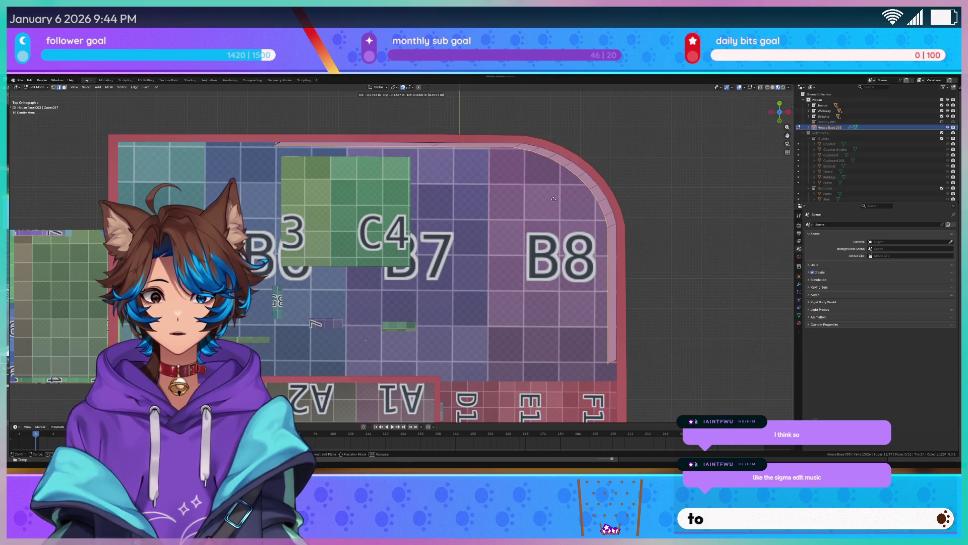
left_click(553, 202)
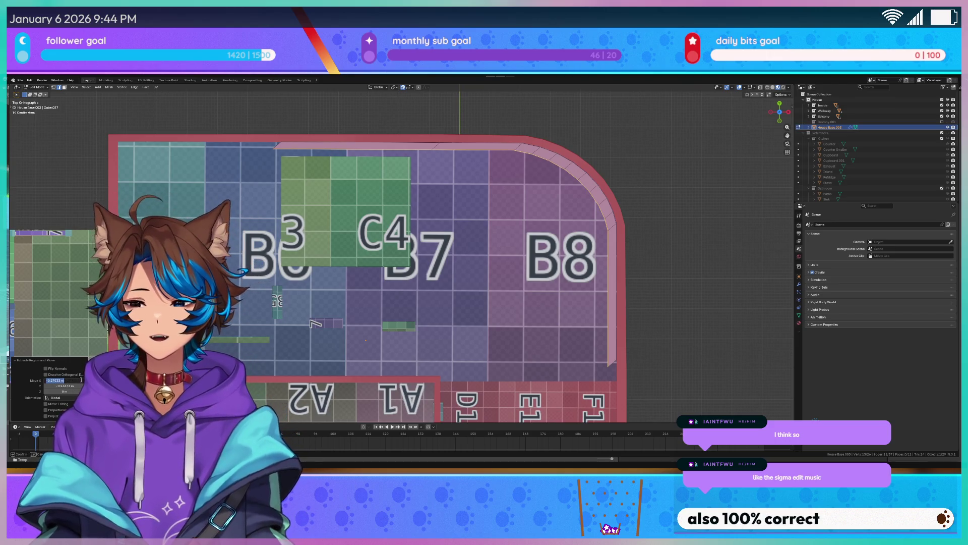
Enter -0.28 for Move X and -0.25 for Move Y in the Extrude Region and Move panel
type("-")
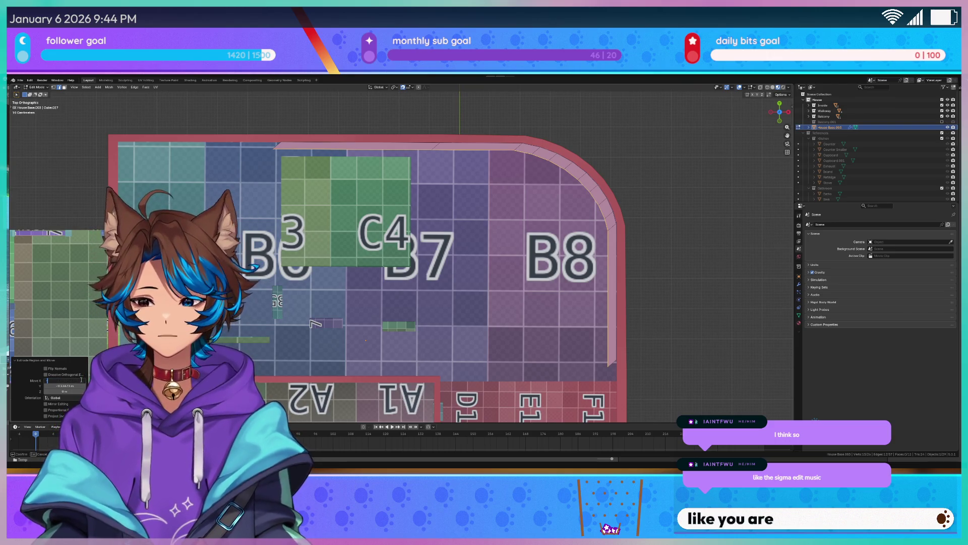
type("0.2")
key("Return")
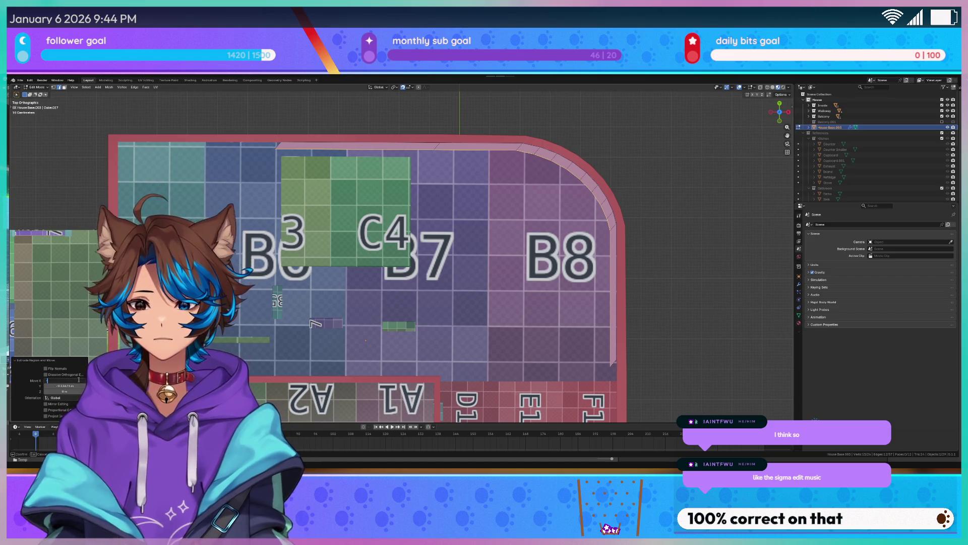
key("Return")
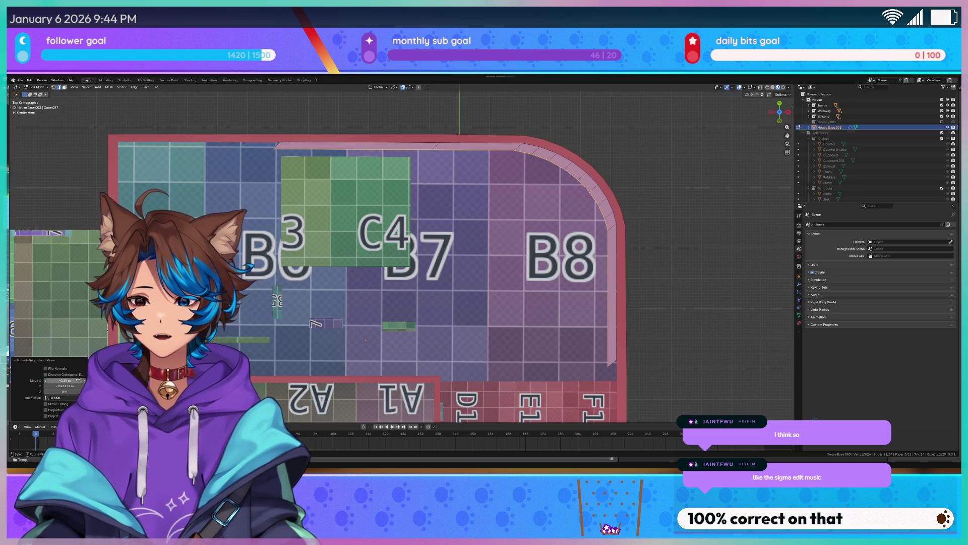
left_click(63, 385)
key("BackSpace")
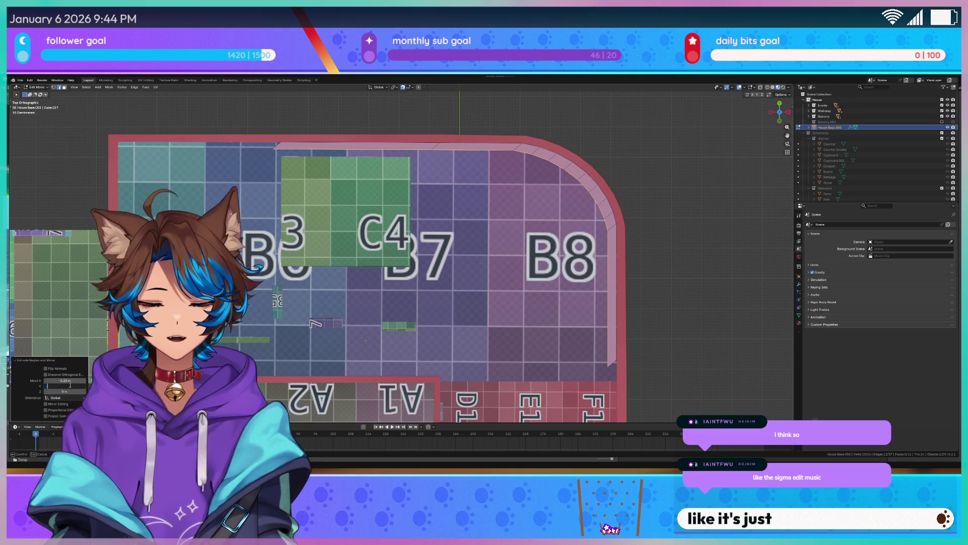
type("-.28")
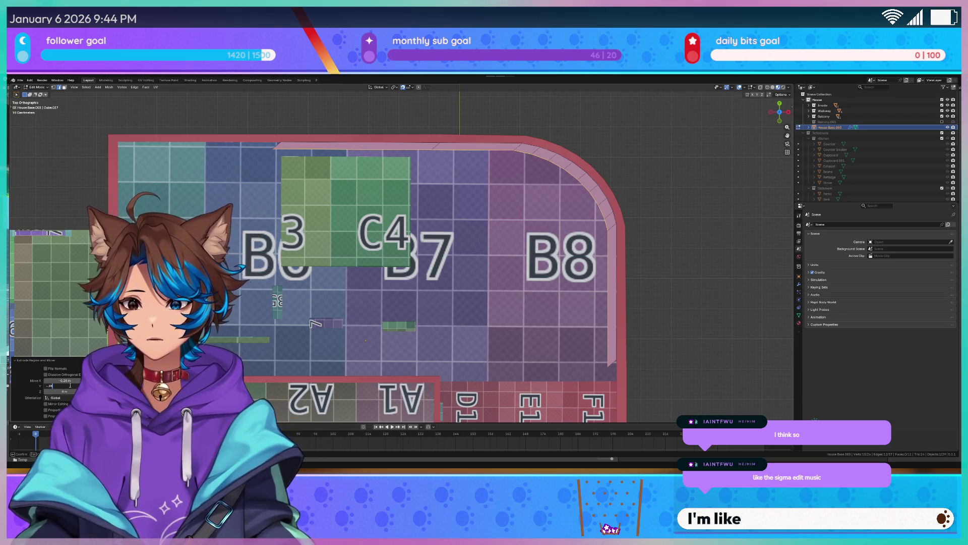
key("Return")
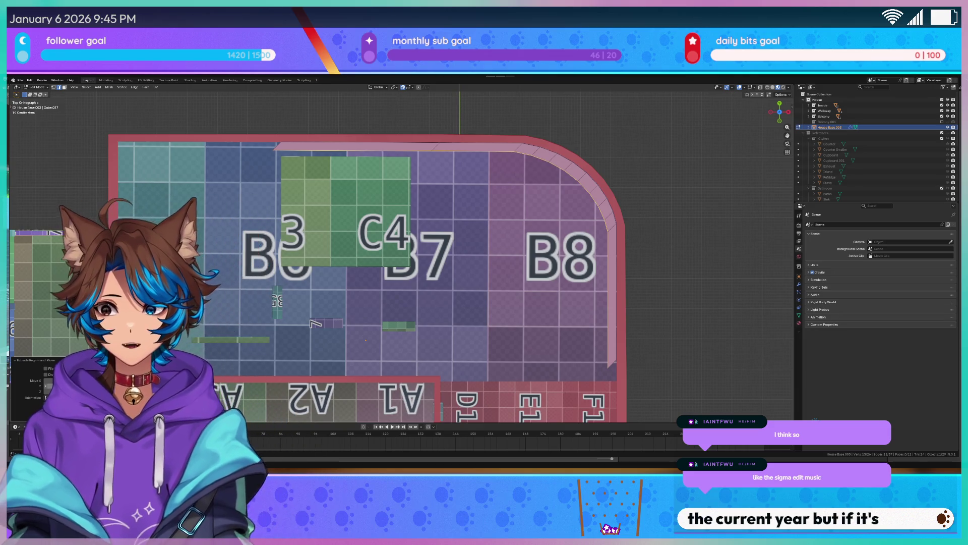
scroll(300, 147, "up", 2)
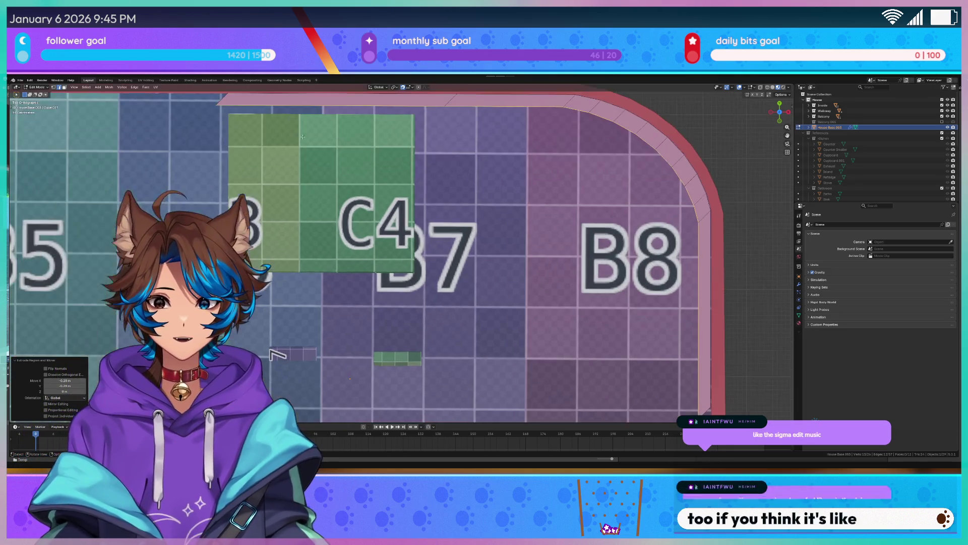
Switch to wireframe shading and shift the selected strip geometry about 0.28 m along X
scroll(300, 146, "up", 3, "shift")
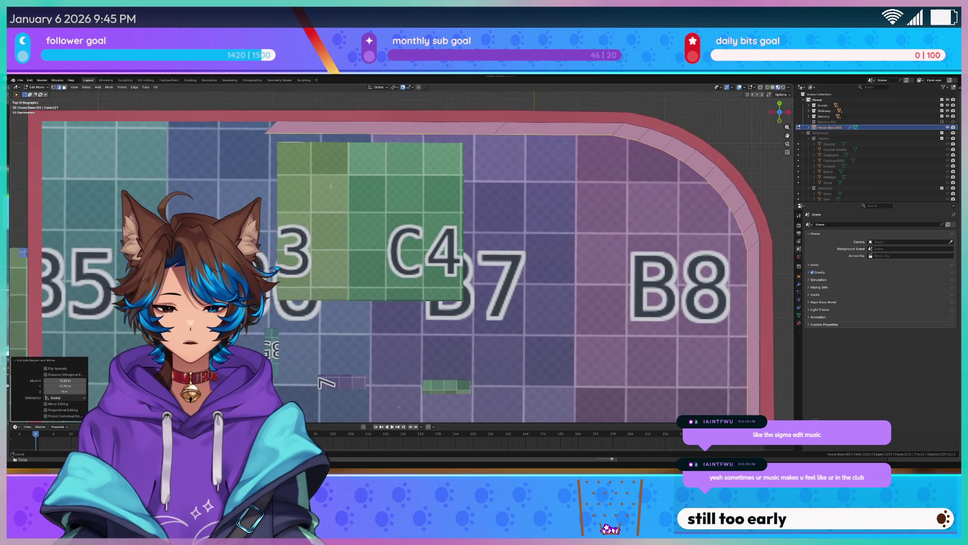
key("Tab")
key("Tab")
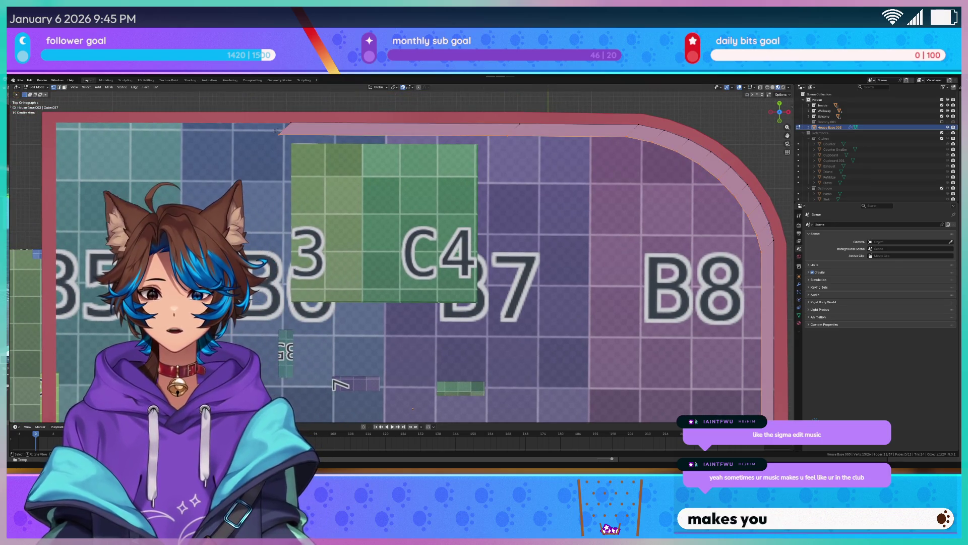
key("g")
key("x")
left_click(284, 140)
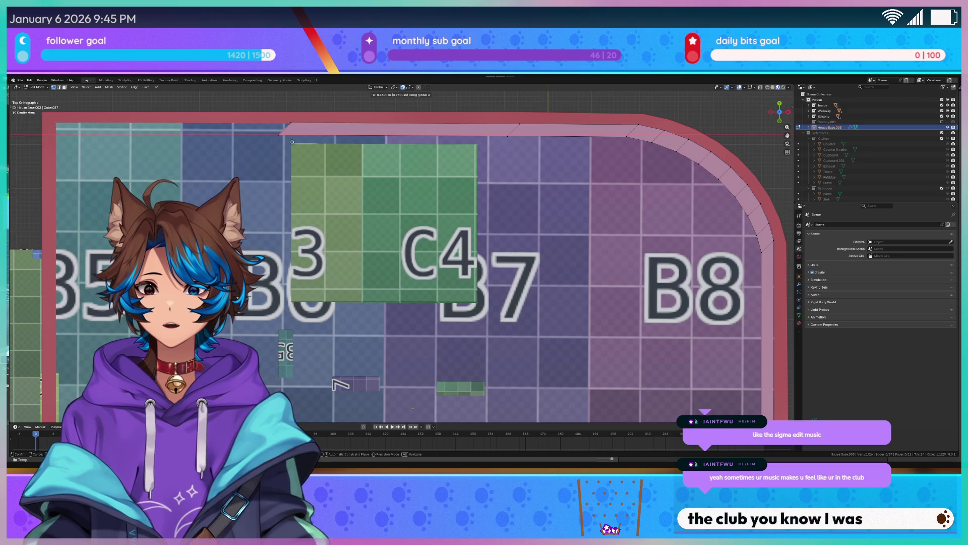
key("z")
left_click(268, 129)
key("g")
key("x")
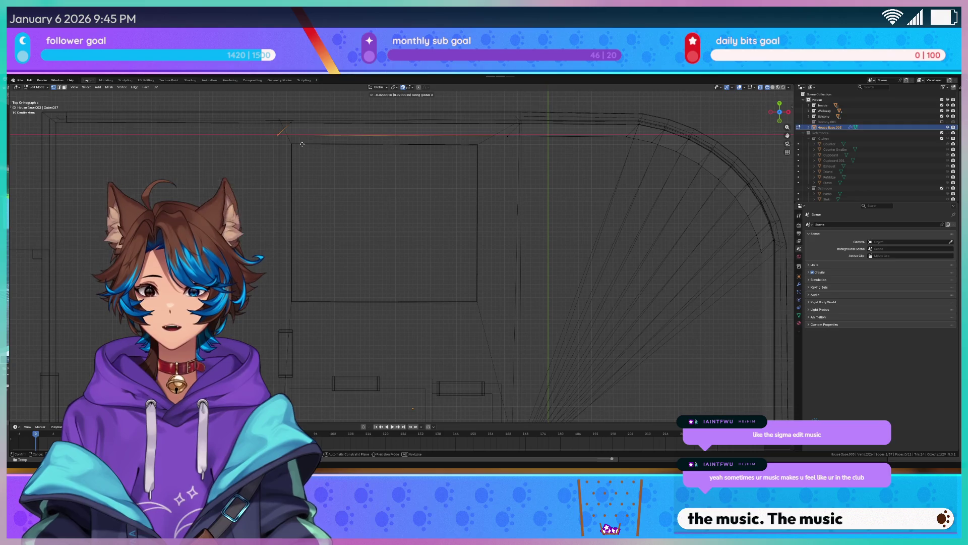
left_click(315, 145)
Move the strip's corner vertex along Y so it follows the curved wall
mouse_move(504, 210)
middle_mouse_down("shift")
mouse_move(467, 268)
mouse_move(360, 225)
middle_mouse_up("shift")
scroll(360, 225, "up", 2)
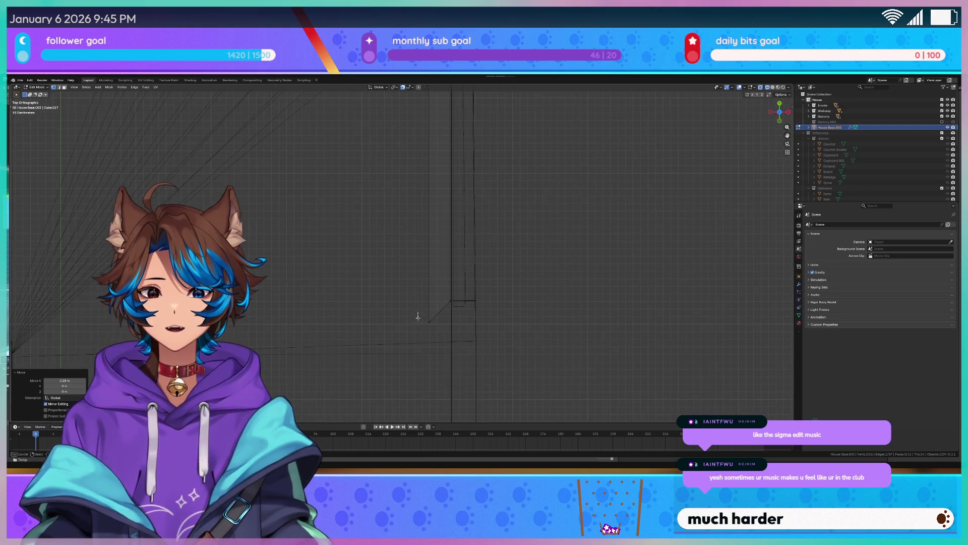
left_click(434, 333)
key("g")
key("x")
key("y")
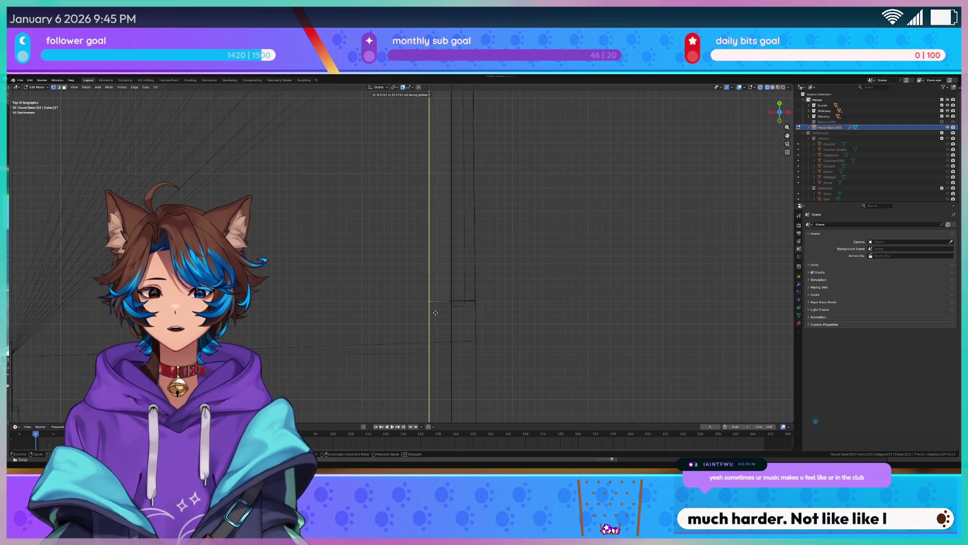
left_click(435, 313)
scroll(392, 222, "up", 5)
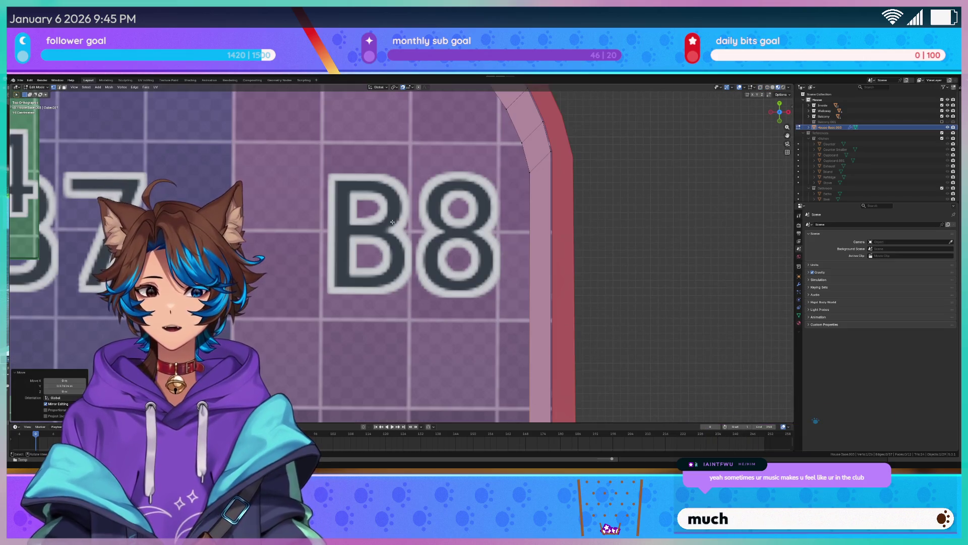
scroll(392, 222, "down", 6)
mouse_move(392, 222)
middle_mouse_down()
mouse_move(496, 159)
mouse_move(408, 247)
mouse_move(421, 179)
middle_mouse_up()
scroll(408, 246, "up", 3)
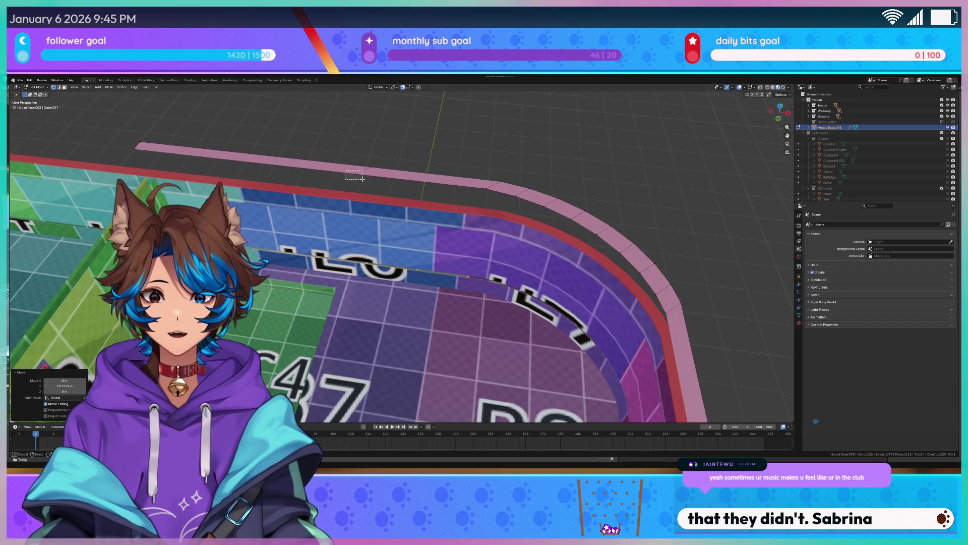
Select a section of the pink trim strip and slide it along X
left_click_drag(362, 177, 362, 177)
scroll(362, 177, "up", 2)
key("g")
key("y")
key("x")
left_click(390, 182)
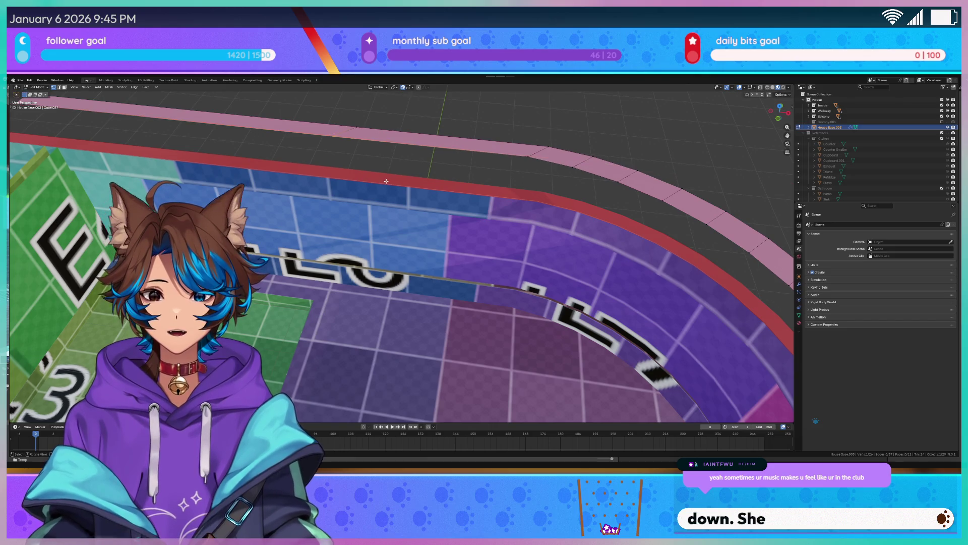
In top view, slide that section further along X until it lines up over the wall top
key("KP_7")
scroll(376, 171, "up", 5)
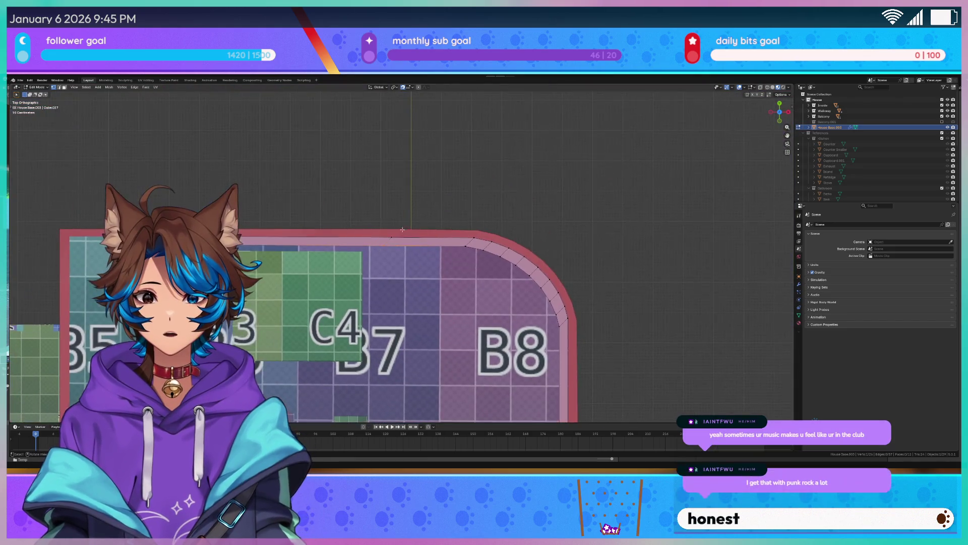
key("g")
key("x")
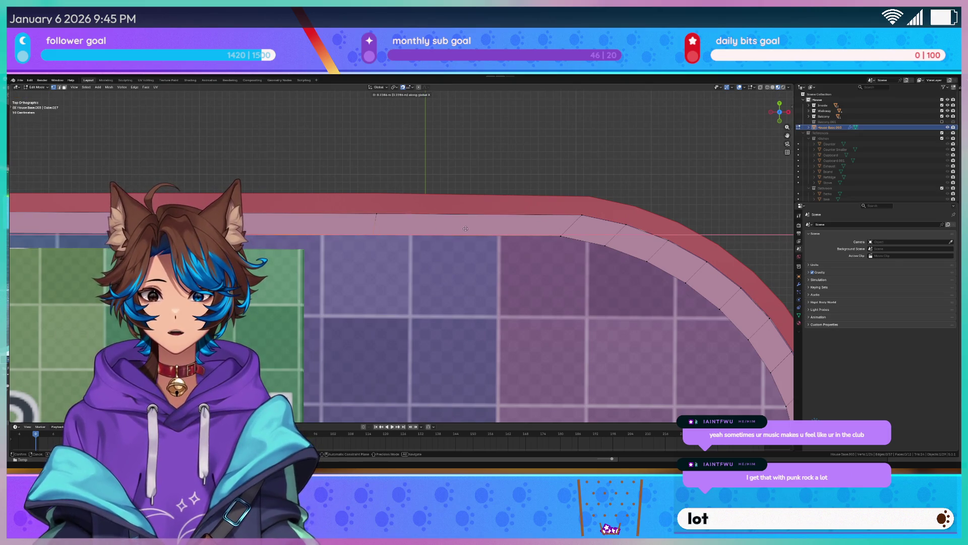
scroll(692, 221, "down", 2, "alt")
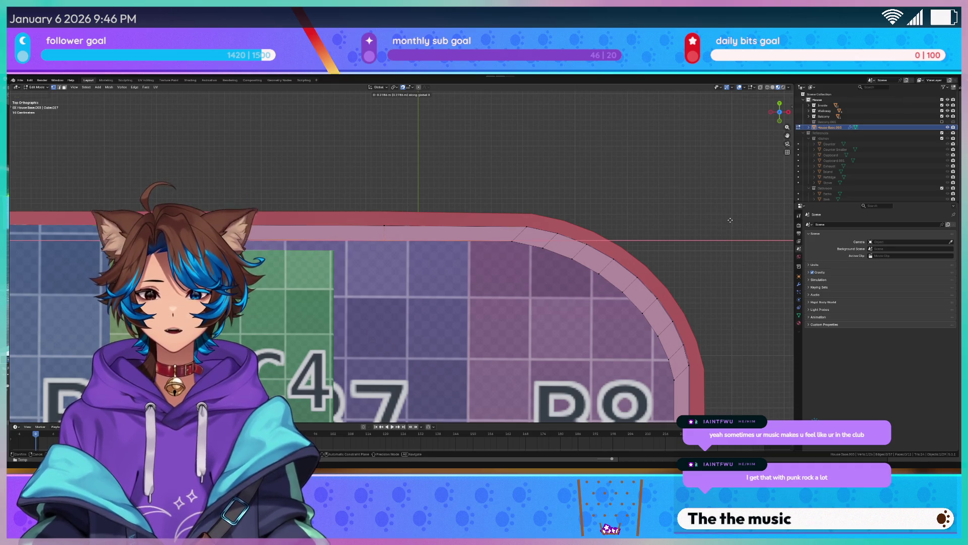
left_click(730, 221)
scroll(730, 221, "down", 3)
mouse_move(730, 220)
middle_mouse_down()
mouse_move(389, 302)
mouse_move(358, 342)
middle_mouse_up()
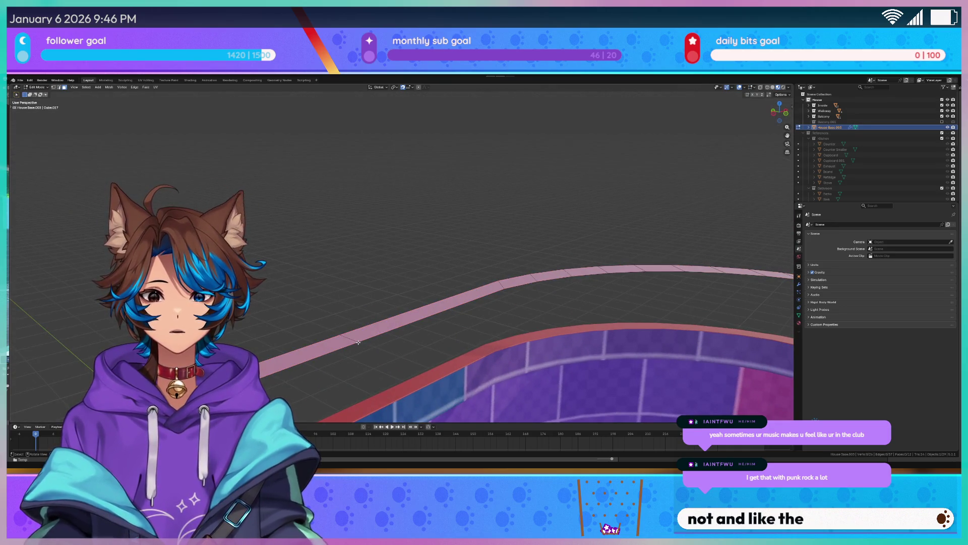
left_click(353, 347)
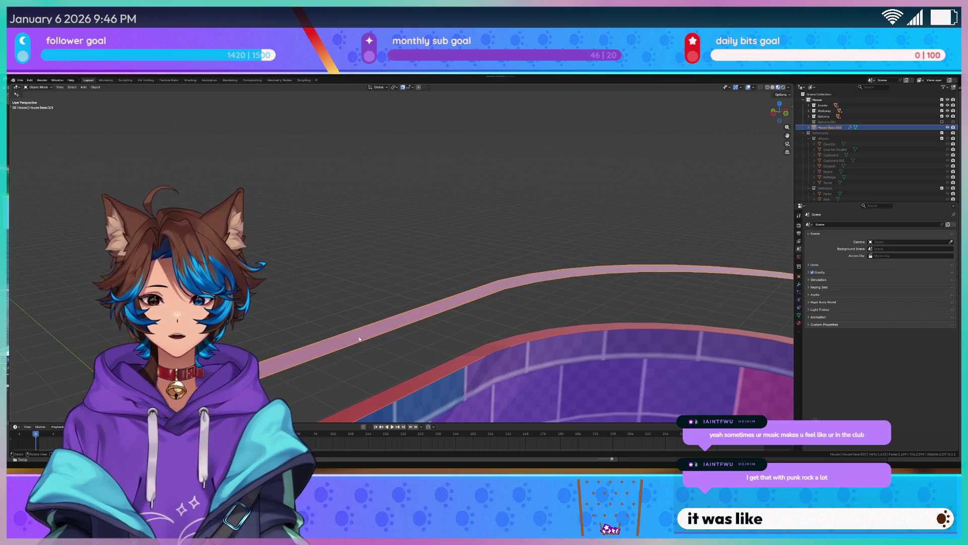
left_click(361, 336)
left_click(350, 352)
left_click(378, 335)
left_click(409, 321)
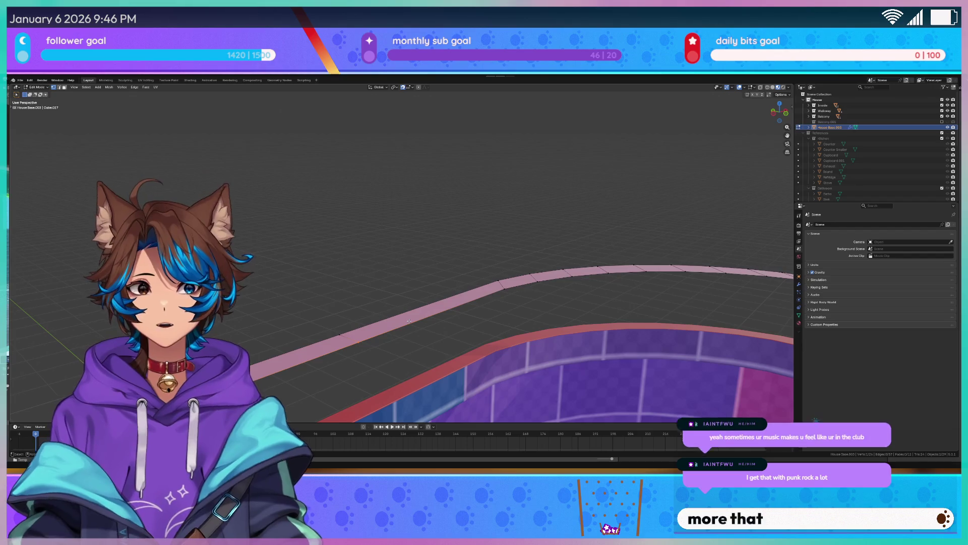
mouse_move(417, 288)
middle_mouse_down()
mouse_move(462, 252)
mouse_move(440, 248)
middle_mouse_up()
scroll(462, 252, "down", 5)
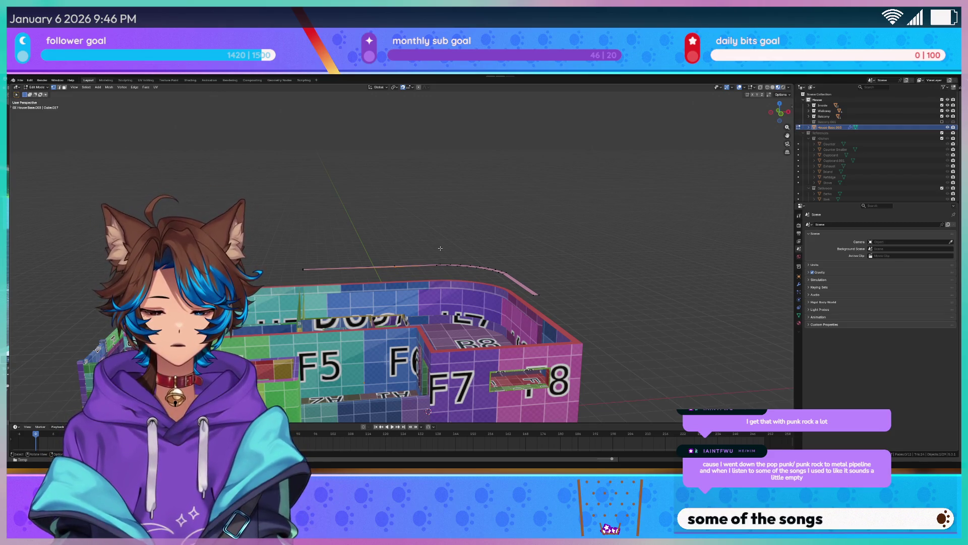
scroll(442, 238, "up", 4)
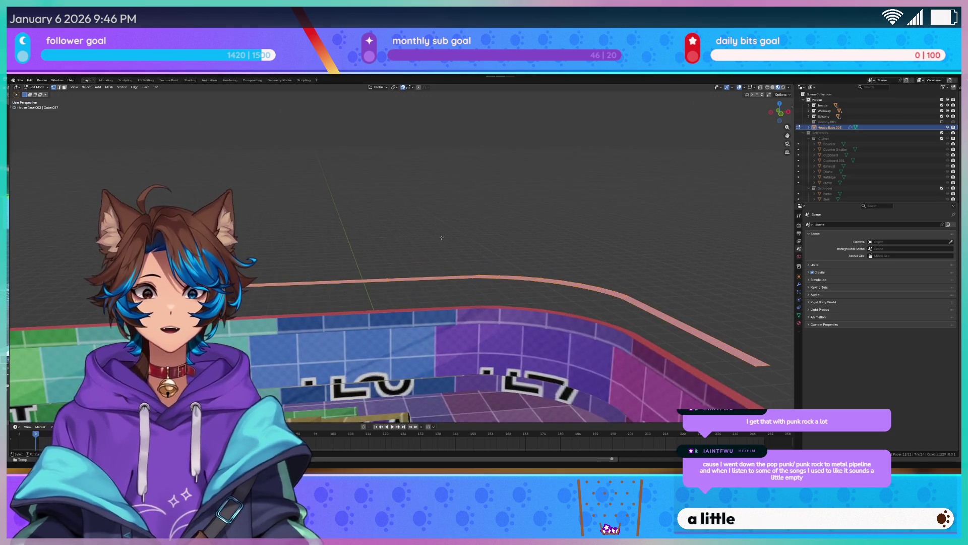
Move the strip's selected edges down along Z onto the curved wall top
scroll(441, 238, "up", 2)
key("g")
key("z")
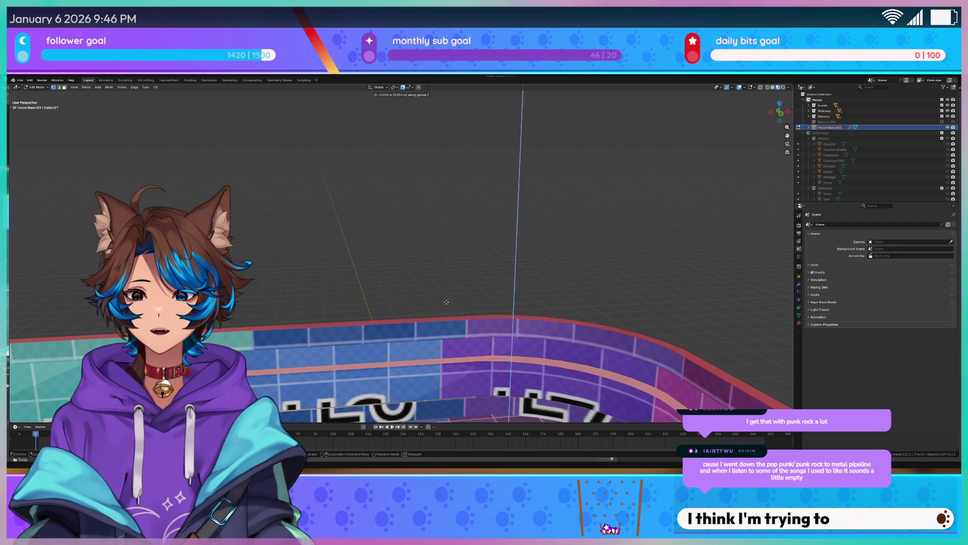
left_click(440, 308)
middle_click_drag(440, 308, 543, 266)
scroll(543, 266, "up", 2)
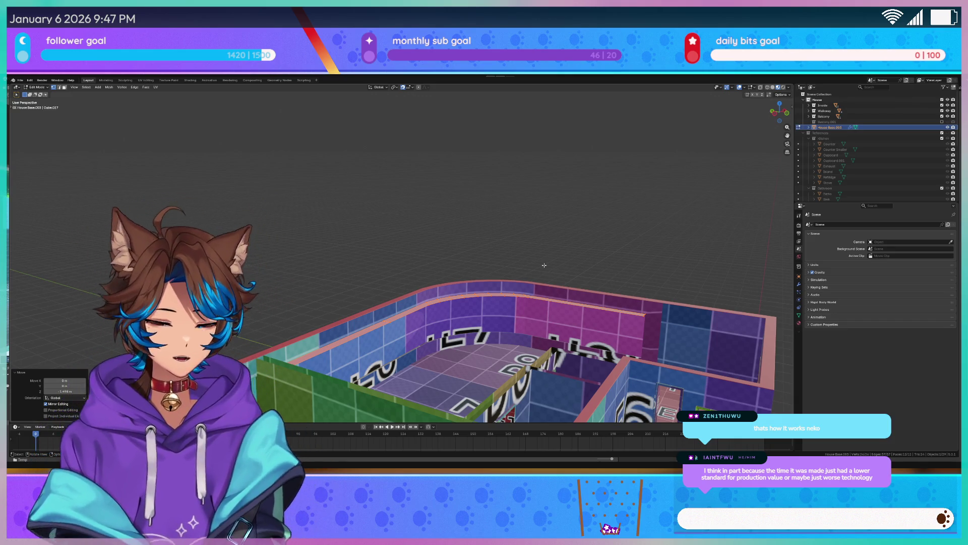
Raise the pink strip's extruded edges along Z to give the trim its height
mouse_move(517, 167)
middle_mouse_down()
mouse_move(517, 221)
mouse_move(388, 402)
middle_mouse_up()
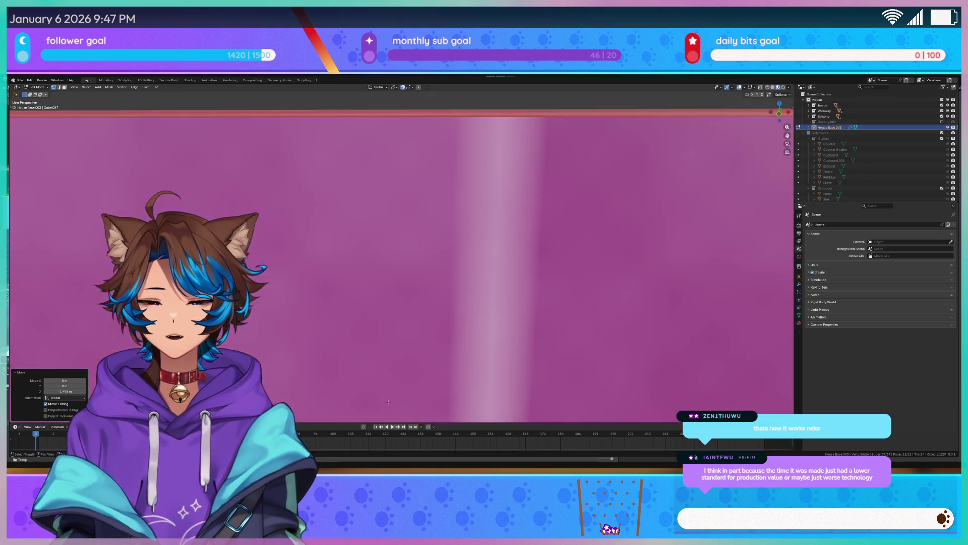
mouse_move(338, 304)
middle_mouse_down()
mouse_move(413, 296)
mouse_move(390, 290)
mouse_move(412, 250)
middle_mouse_up()
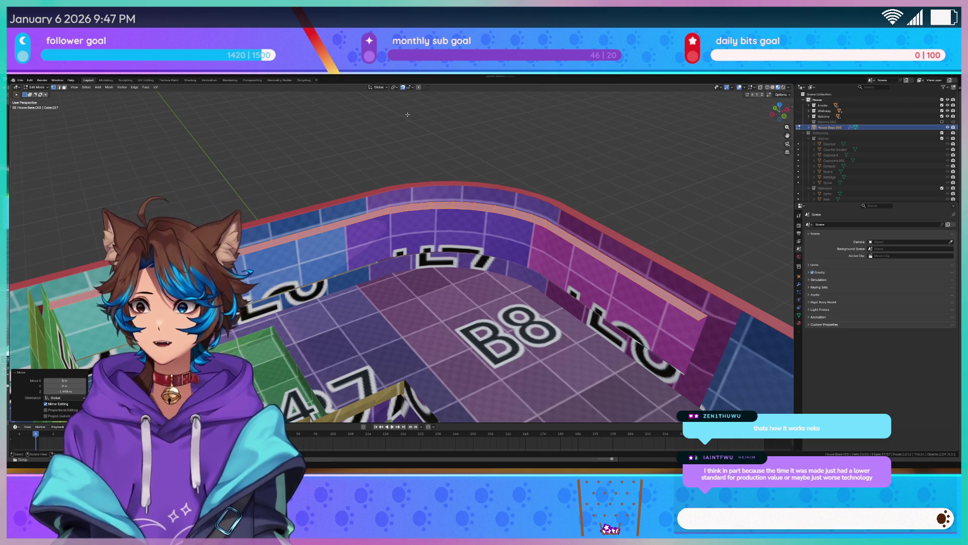
mouse_move(475, 190)
middle_mouse_down()
mouse_move(525, 172)
mouse_move(495, 173)
middle_mouse_up()
key("g")
key("z")
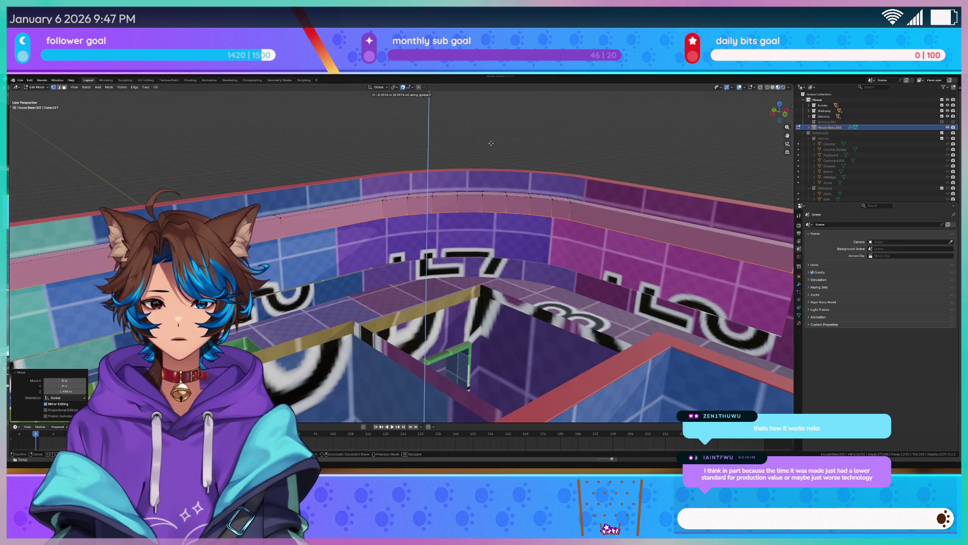
key("Escape")
mouse_move(496, 147)
middle_mouse_down()
mouse_move(503, 330)
mouse_move(485, 301)
middle_mouse_up()
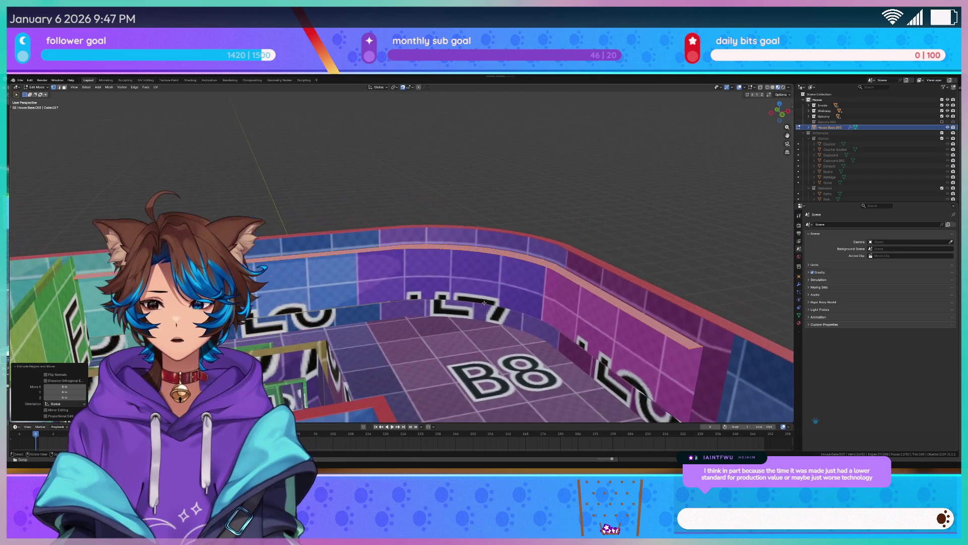
key("g")
key("z")
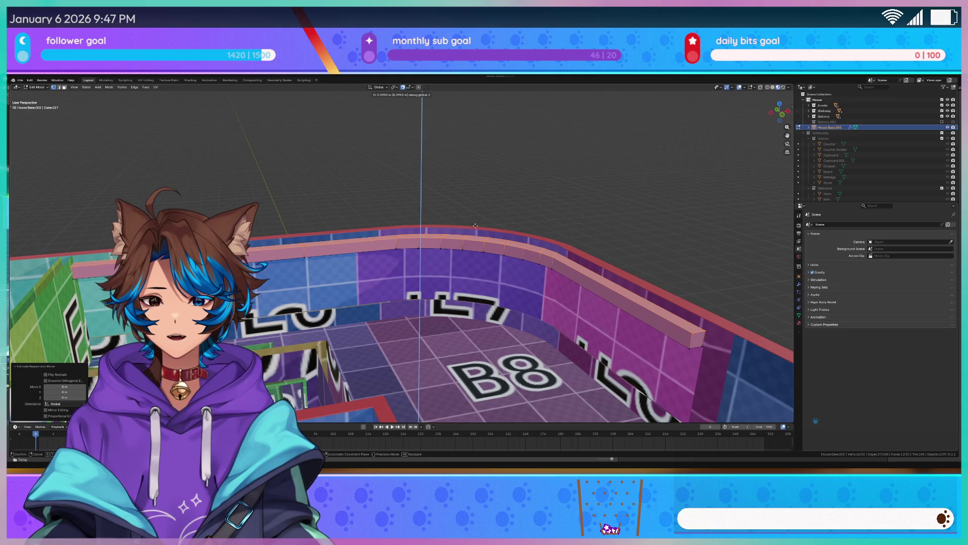
left_click(476, 231)
Lower the whole trim object about 0.13 m along Z onto the wall top
key("Tab")
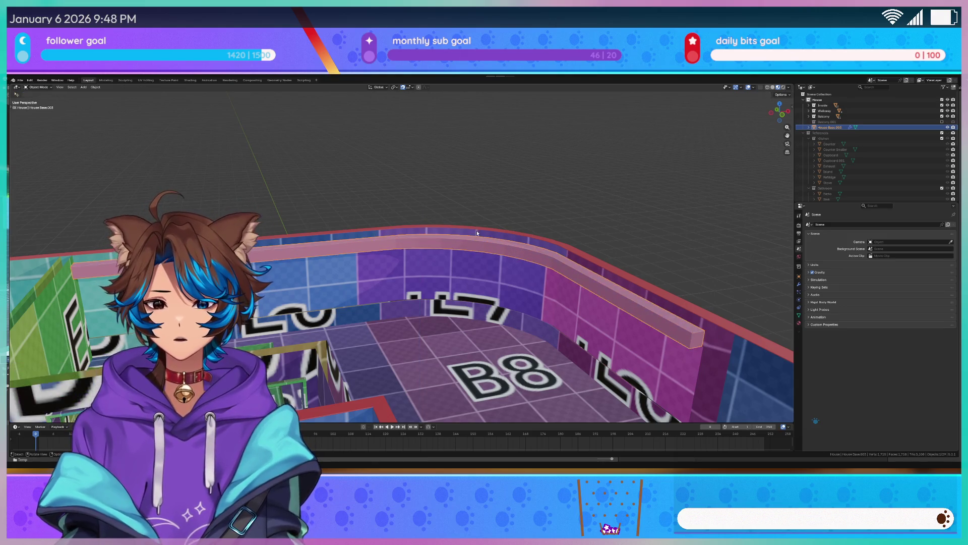
key("g")
key("z")
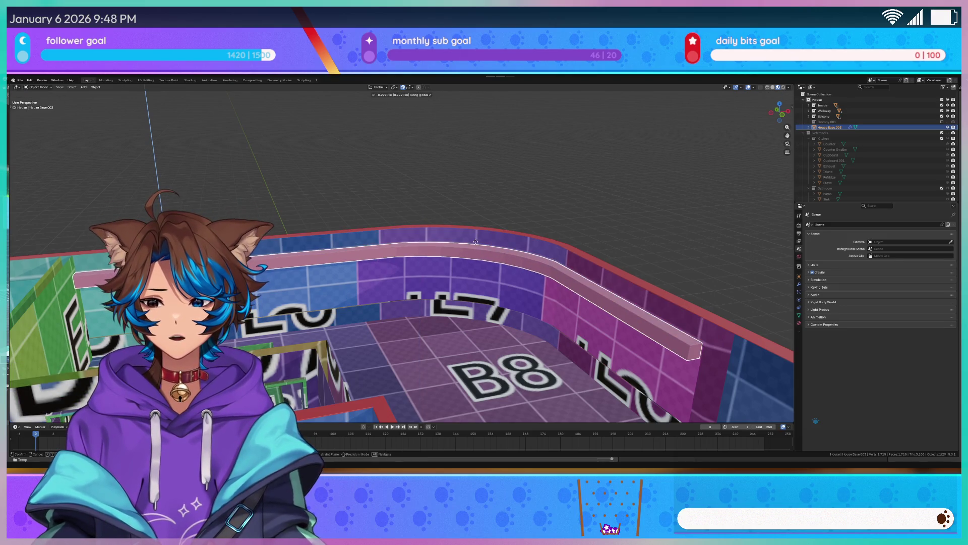
left_click(474, 229)
mouse_move(474, 230)
middle_mouse_down()
mouse_move(505, 282)
mouse_move(532, 244)
middle_mouse_up()
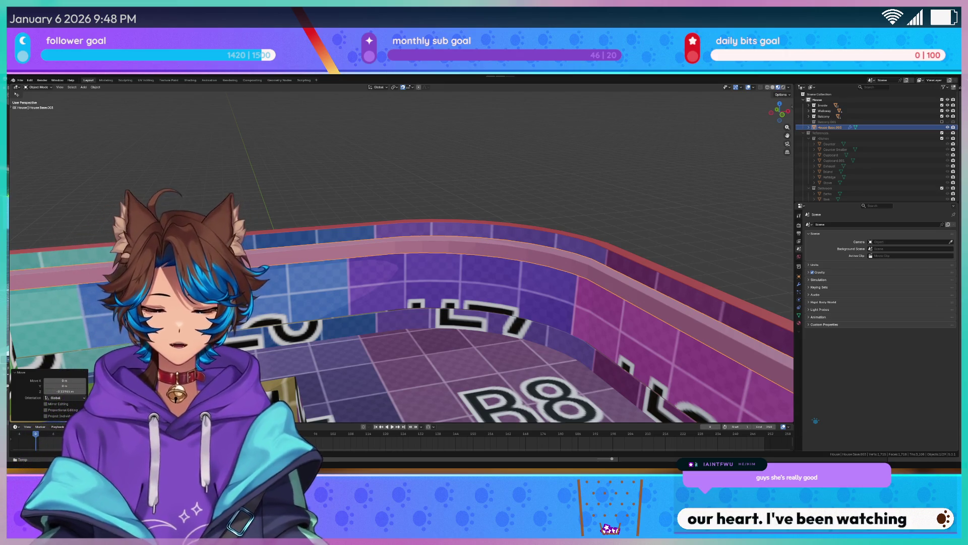
Select the trim strip's end face and extend it along the Y axis
mouse_move(403, 252)
middle_mouse_down()
mouse_move(383, 242)
mouse_move(399, 167)
mouse_move(432, 171)
mouse_move(307, 162)
mouse_move(375, 263)
middle_mouse_up()
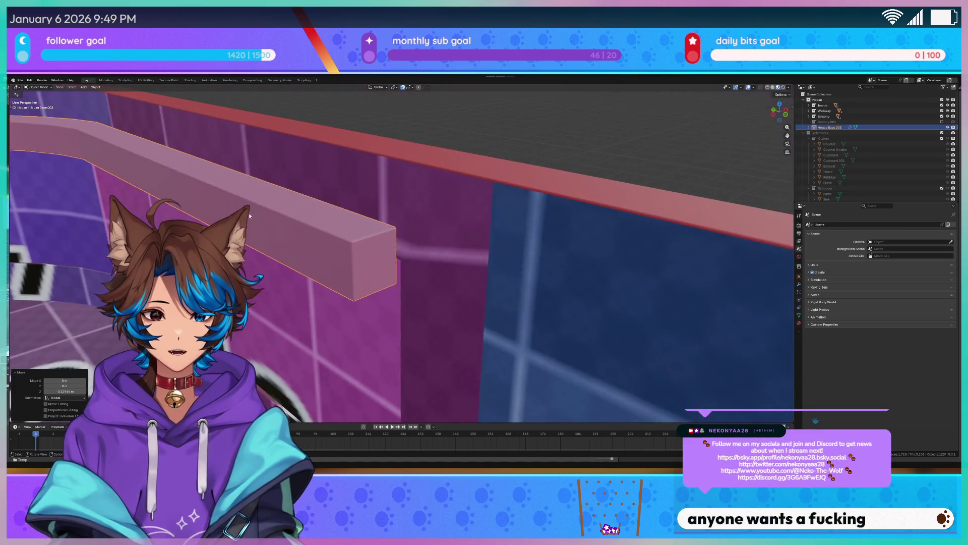
key("Tab")
left_click(374, 262)
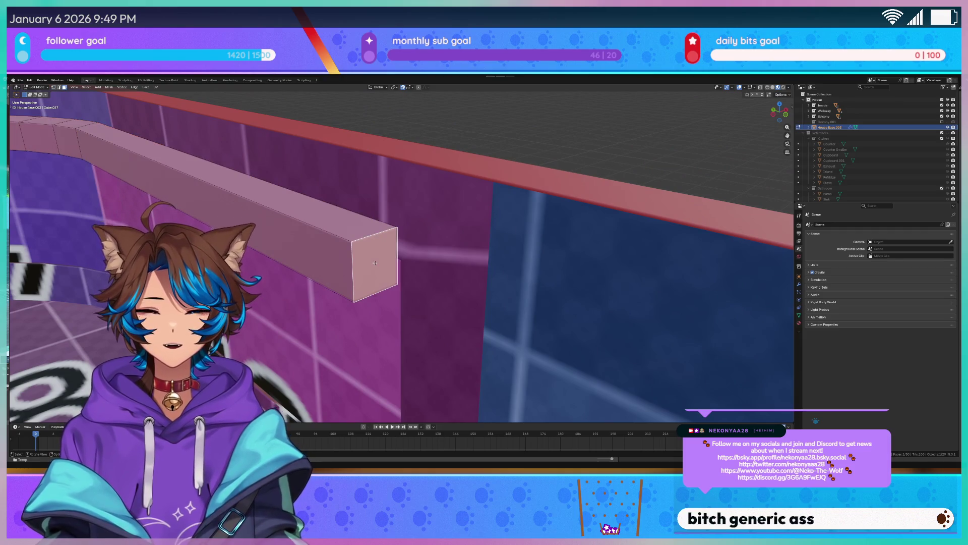
key("g")
key("x")
right_click(376, 248)
middle_click_drag(375, 249, 337, 216)
key("g")
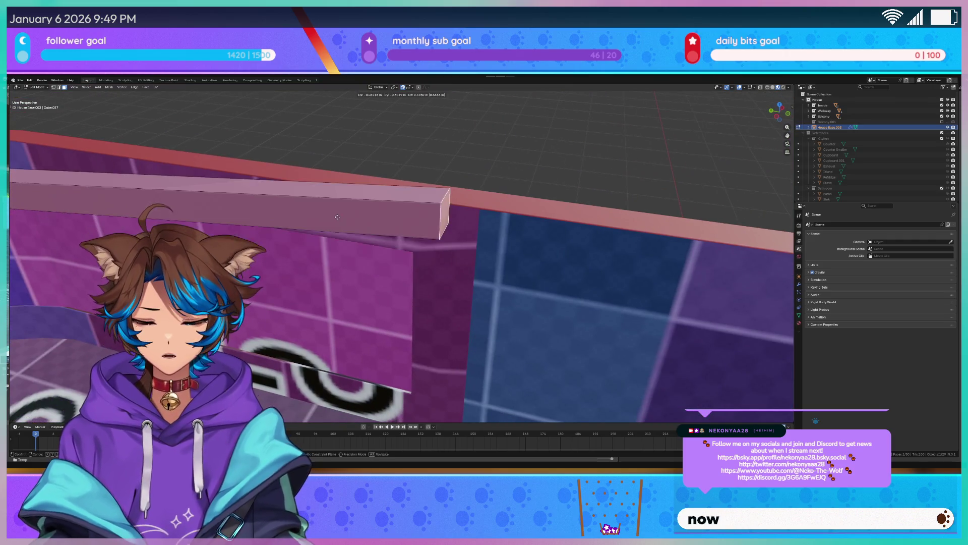
key("y")
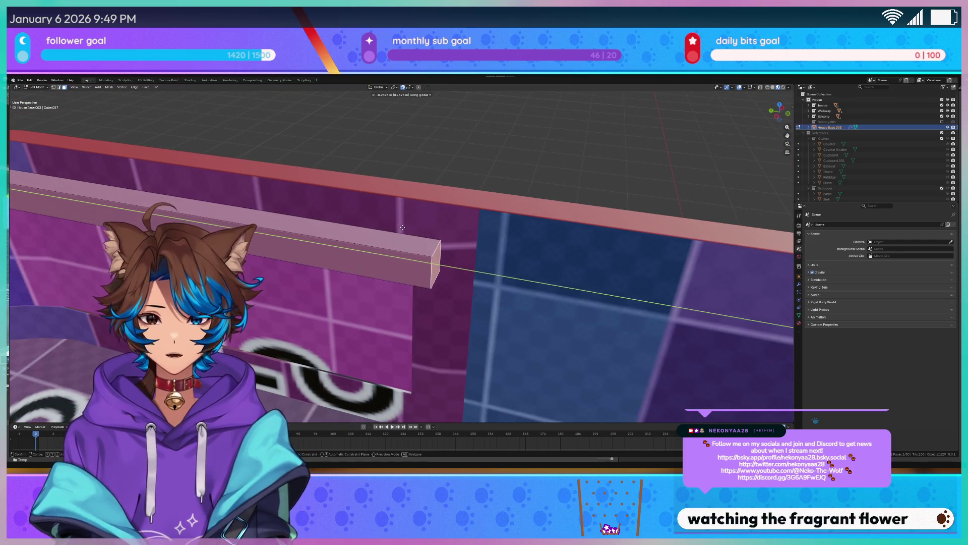
left_click(398, 227)
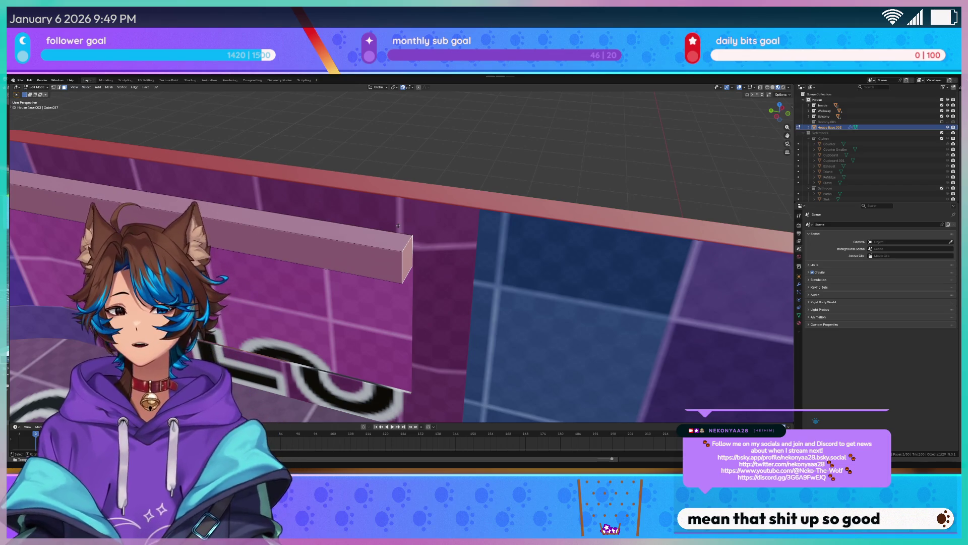
Slide the end face further along Y so the strip runs along the red wall top
mouse_move(400, 225)
middle_mouse_down()
mouse_move(410, 207)
mouse_move(470, 237)
mouse_move(437, 260)
mouse_move(519, 261)
mouse_move(431, 259)
middle_mouse_up()
key("g")
key("y")
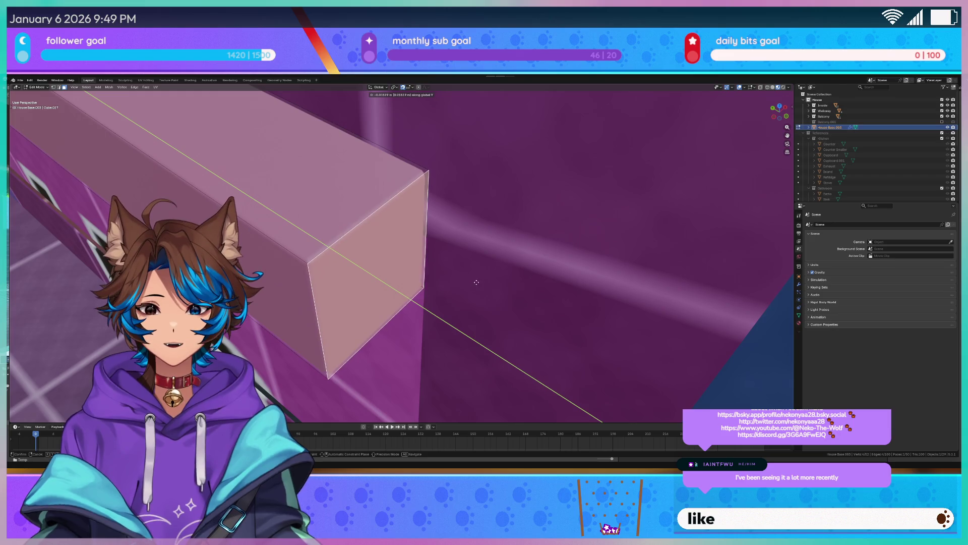
left_click(489, 291)
mouse_move(490, 291)
middle_mouse_down()
mouse_move(498, 134)
mouse_move(494, 147)
mouse_move(445, 138)
middle_mouse_up()
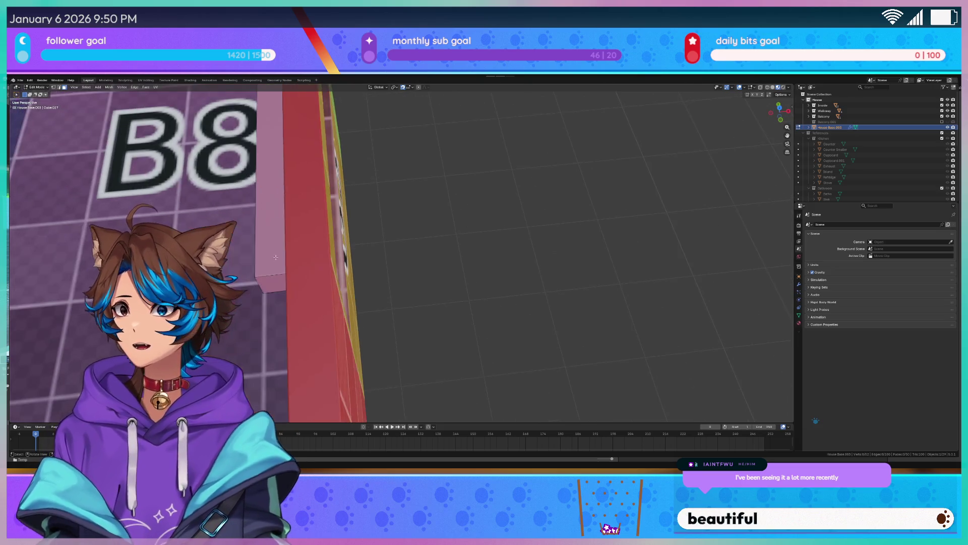
Select the House Base.003 trim strip in Object Mode and view its Bevel modifier settings
mouse_move(499, 237)
middle_mouse_down()
mouse_move(521, 251)
mouse_move(511, 240)
mouse_move(536, 201)
middle_mouse_up()
key("Tab")
left_click(536, 201)
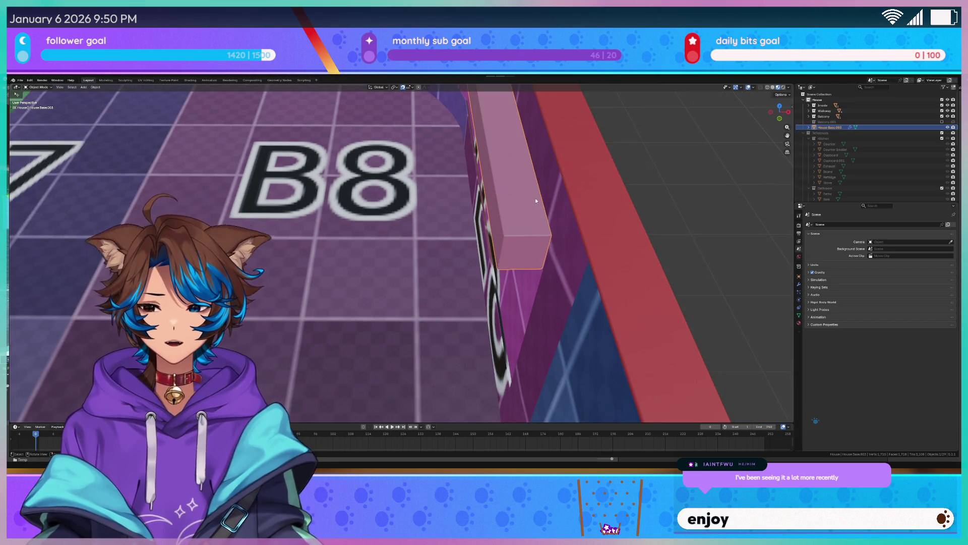
left_click(798, 283)
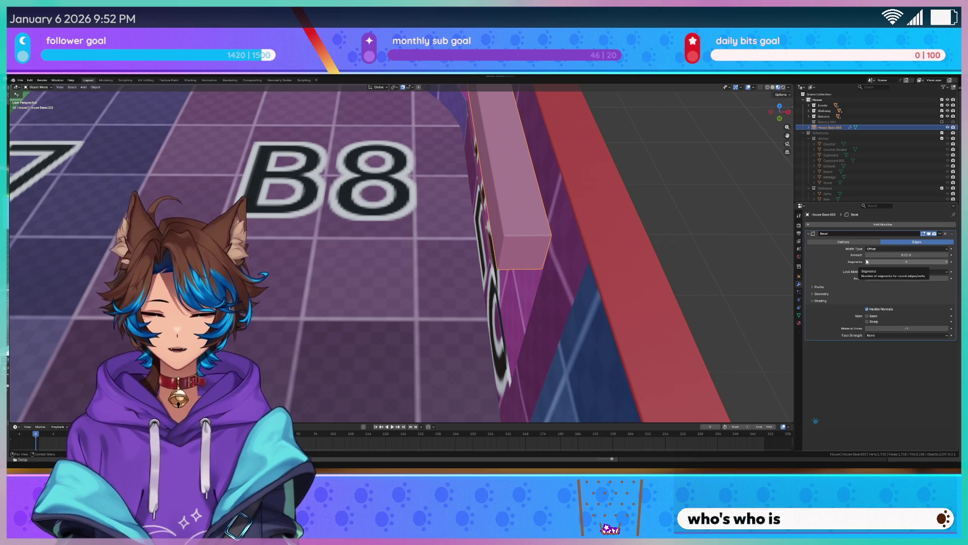
In top view, select six edges along the trim's inner curve near B8
key("KP_7")
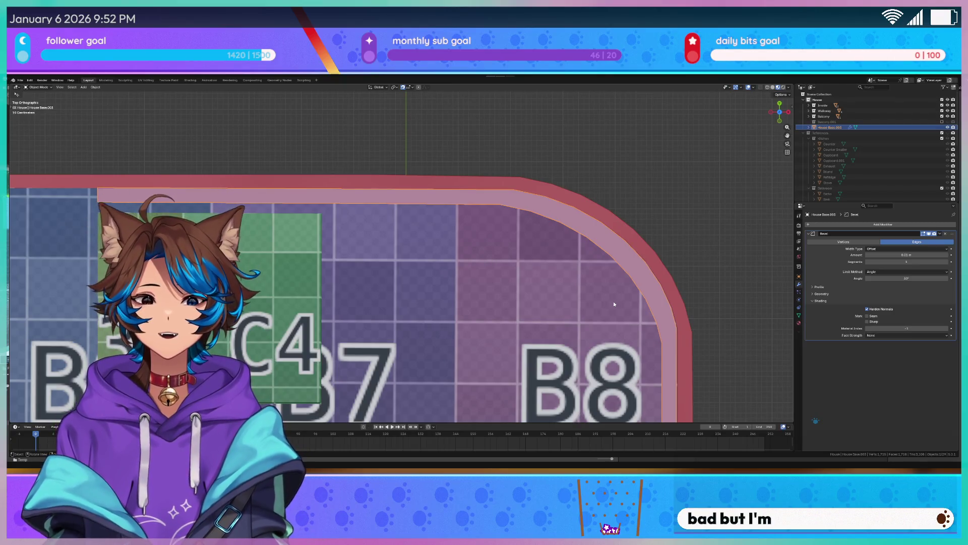
middle_click_drag(613, 298, 418, 204, "shift")
key("Tab")
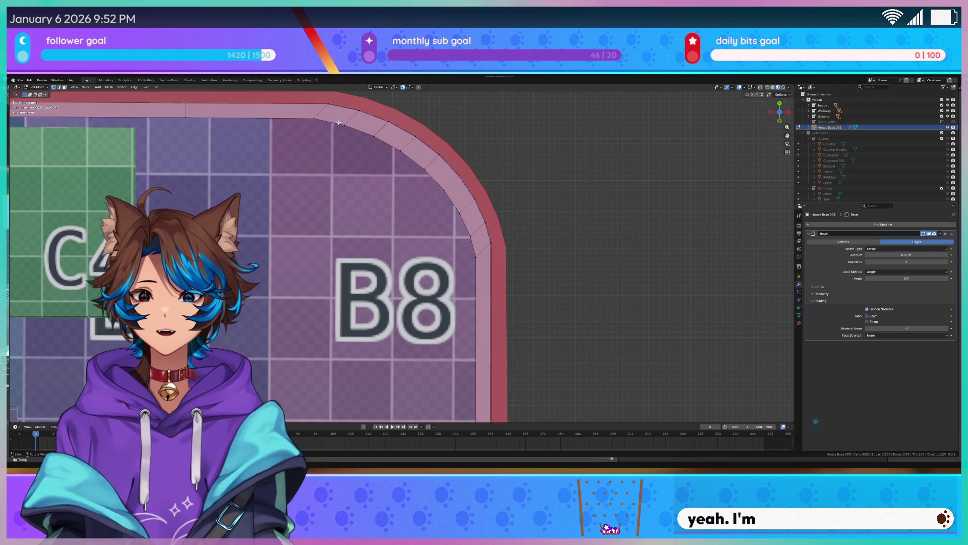
left_click(393, 146)
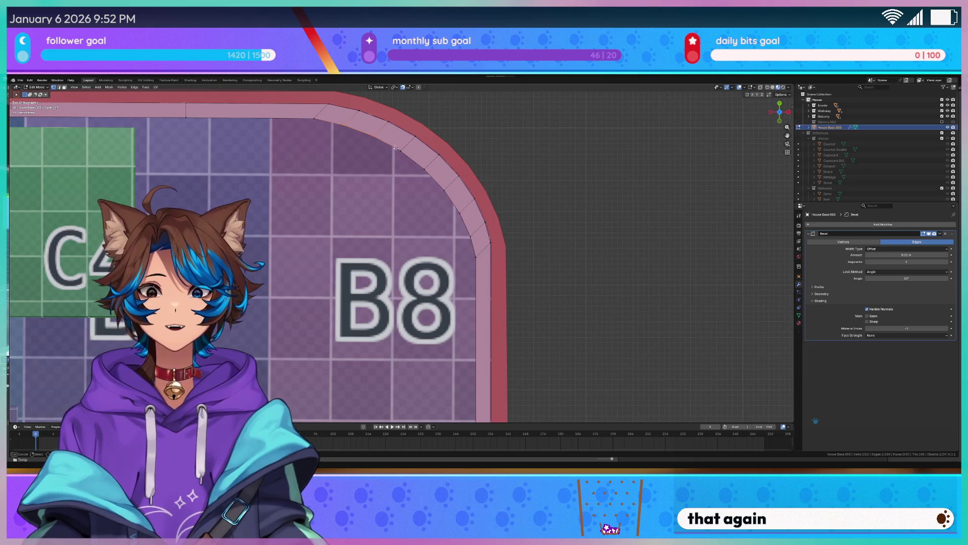
left_click(416, 165, "shift")
left_click(437, 181, "shift")
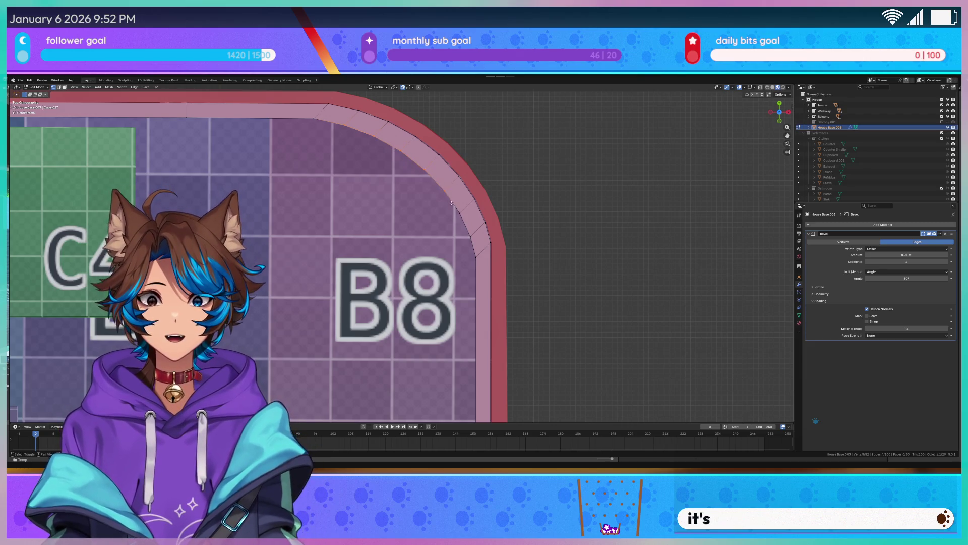
left_click(452, 200, "shift")
left_click(465, 222, "shift")
left_click(474, 250, "shift")
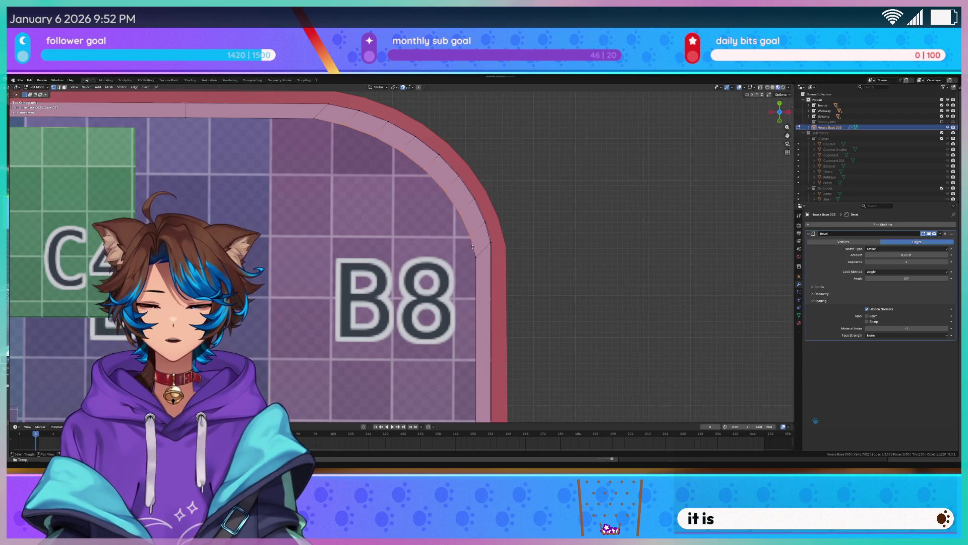
Shift the selected inner-curve edges slightly along X and switch to wireframe view
key("g")
key("x")
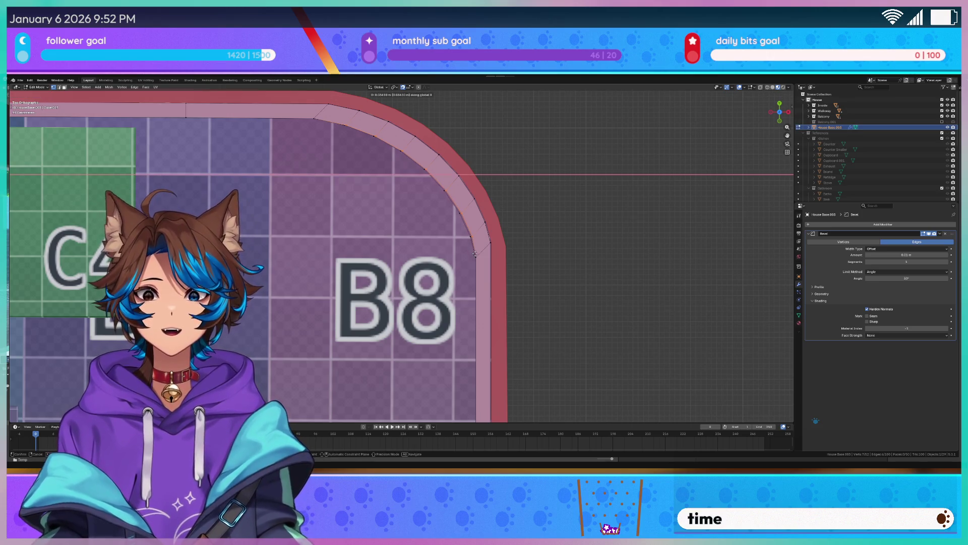
left_click(475, 254)
key("shift+z")
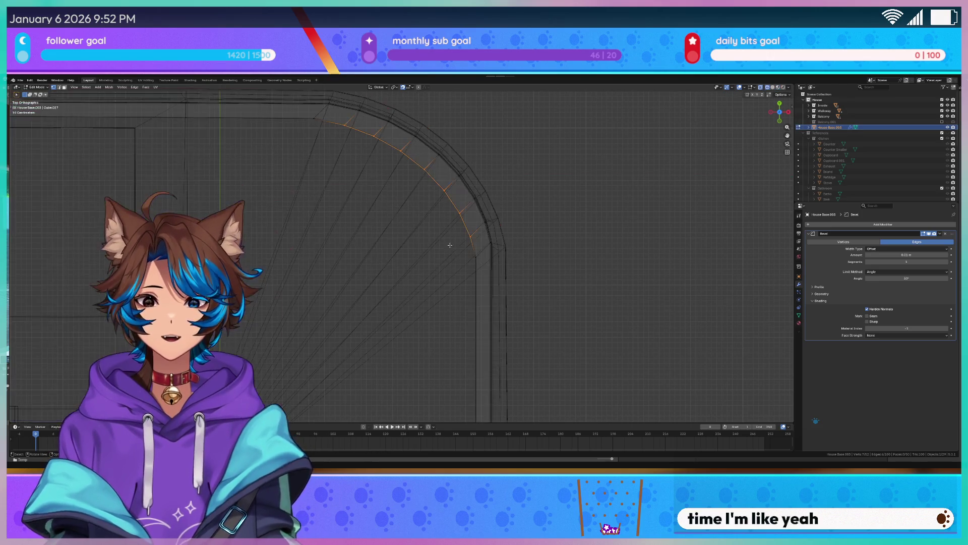
Select more inner-curve edges and shift them along X and then Y
mouse_move(341, 126)
left_mouse_down()
mouse_move(404, 153)
mouse_move(464, 237)
left_mouse_up()
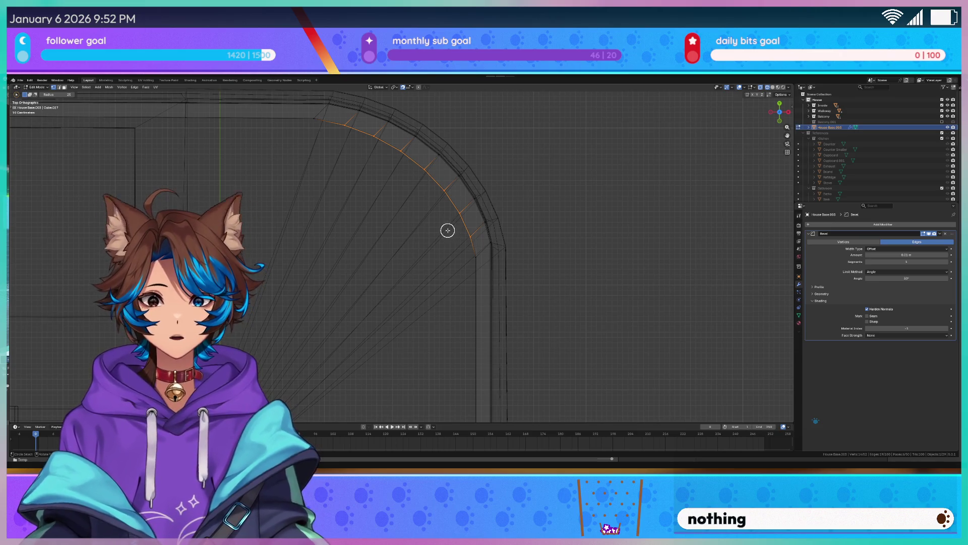
key("z")
left_click(446, 250)
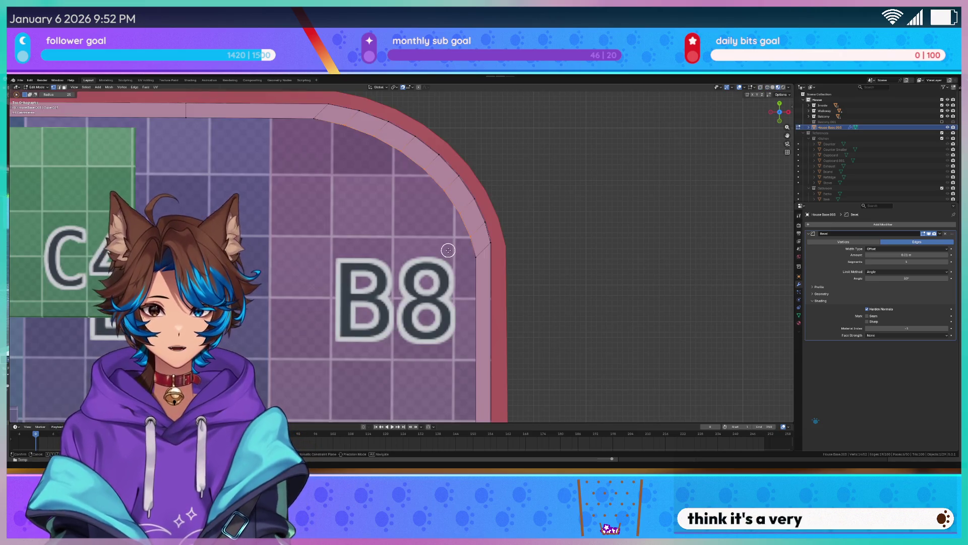
key("g")
key("x")
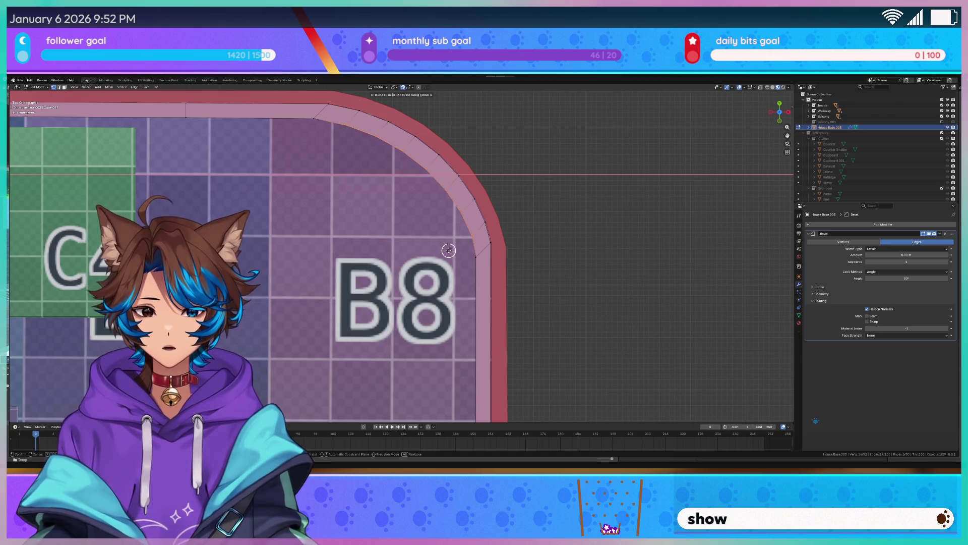
left_click(449, 250)
key("g")
key("y")
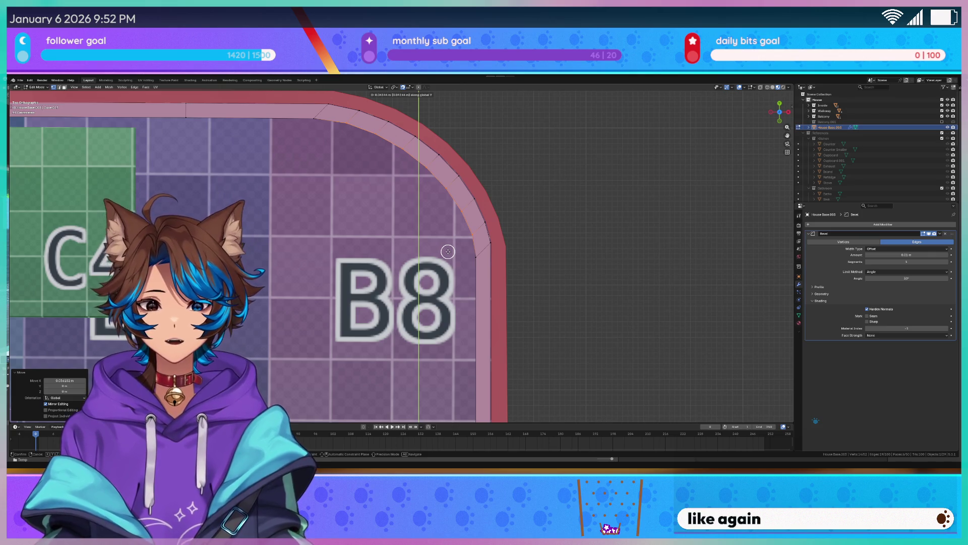
left_click(448, 250)
Circle-select the curved-wall edges plus the straight wall edge near E1/F1 and move them along X
key("c")
mouse_move(313, 101)
left_mouse_down()
mouse_move(390, 126)
mouse_move(454, 176)
mouse_move(486, 209)
mouse_move(493, 249)
left_mouse_up()
key("Escape")
scroll(555, 343, "down", 3)
middle_click_drag(554, 343, 478, 260, "shift")
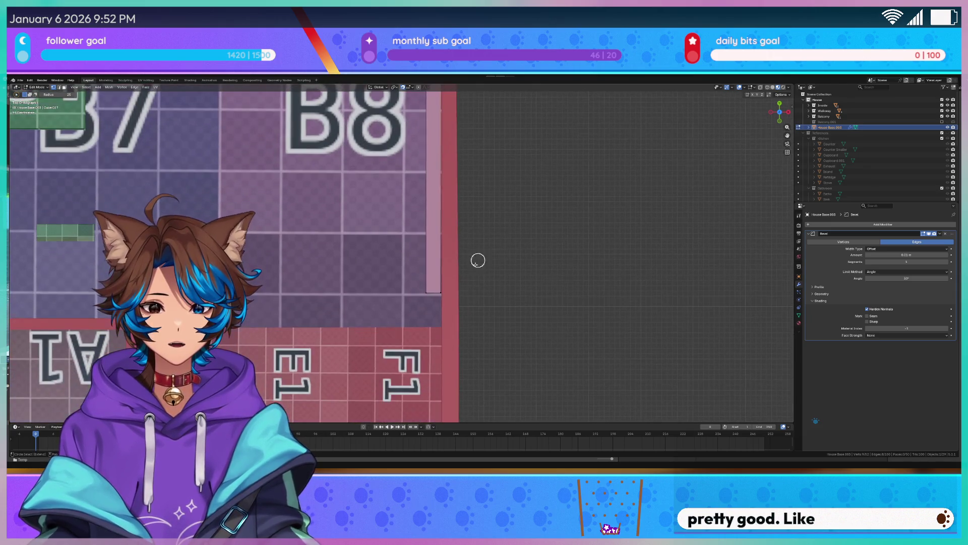
left_click(441, 293)
scroll(471, 261, "up", 5, "shift")
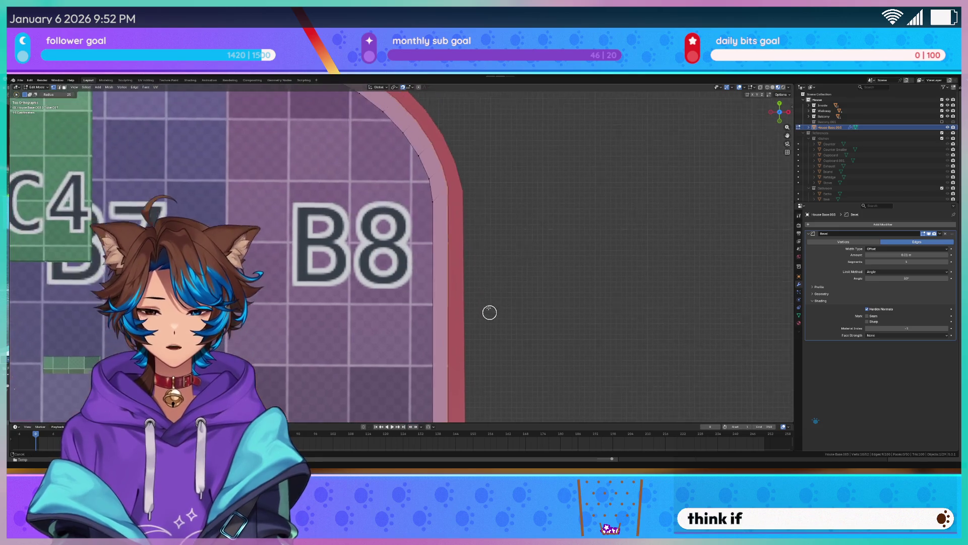
key("g")
key("x")
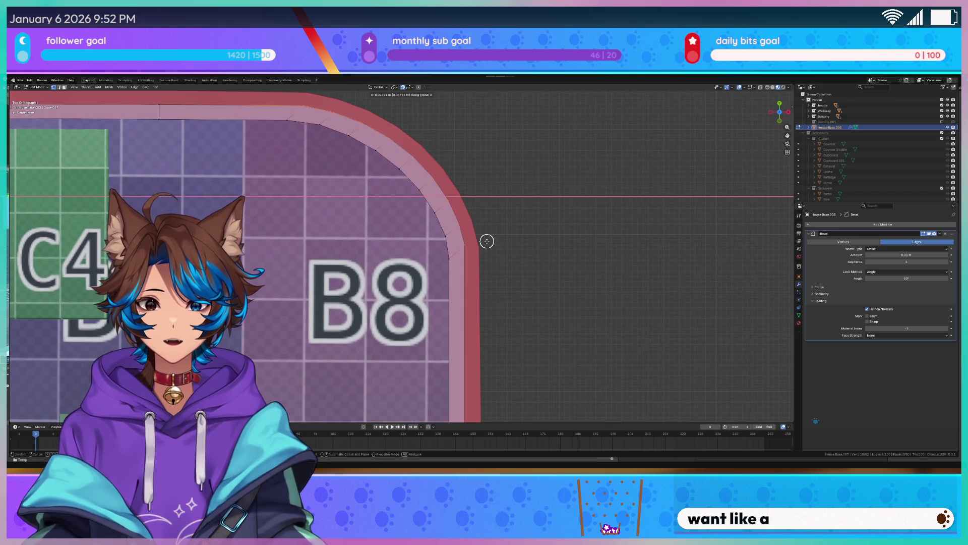
left_click(487, 241)
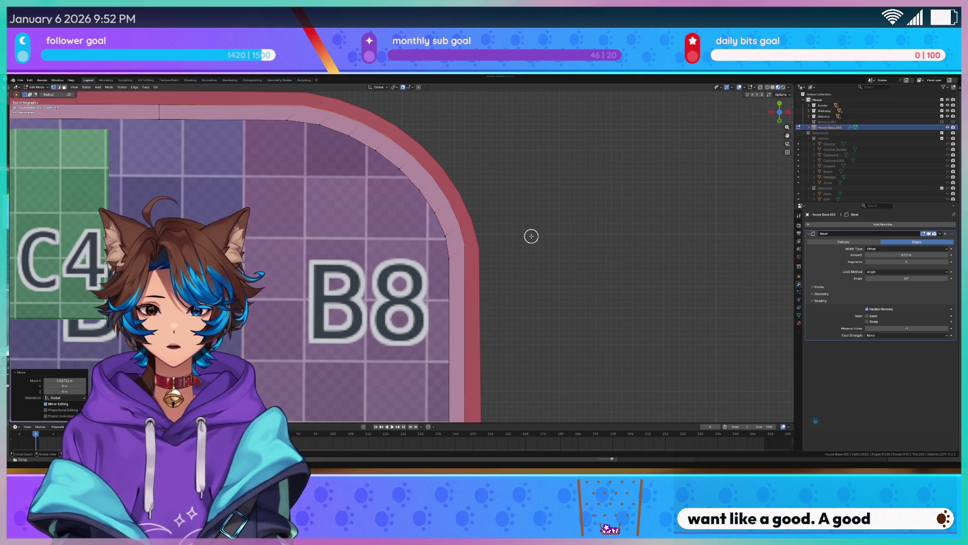
In wireframe, select more vertices along the curved wall and push them along X
key("z")
left_click(516, 237)
mouse_move(322, 102)
left_mouse_down()
mouse_move(433, 179)
mouse_move(473, 270)
mouse_move(422, 370)
left_mouse_up()
scroll(479, 263, "down", 5)
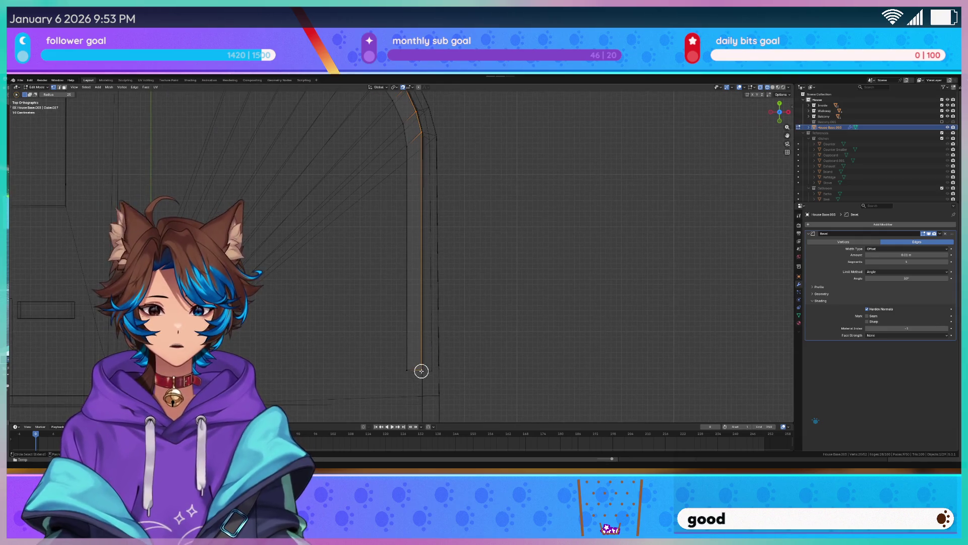
key("shift+z")
key("g")
key("x")
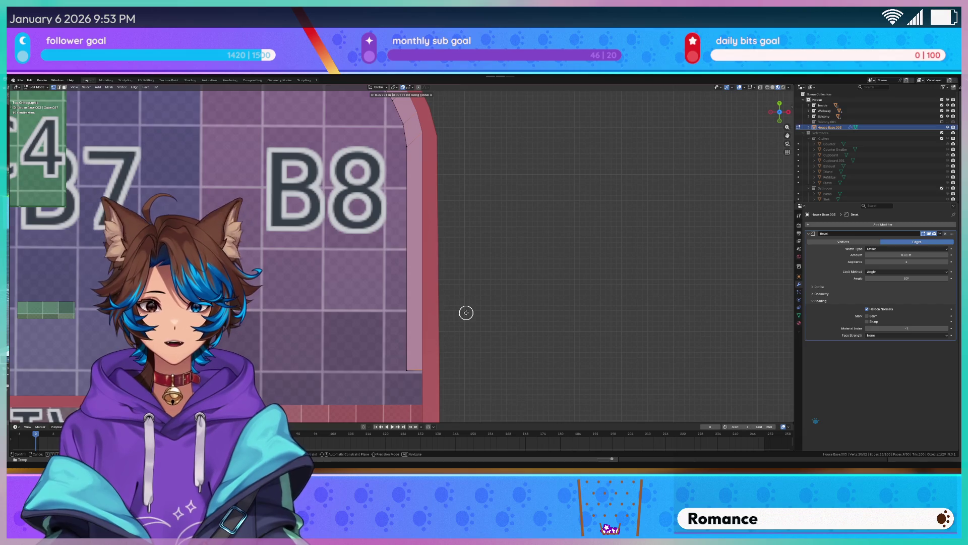
left_click(466, 313)
scroll(472, 275, "down", 3)
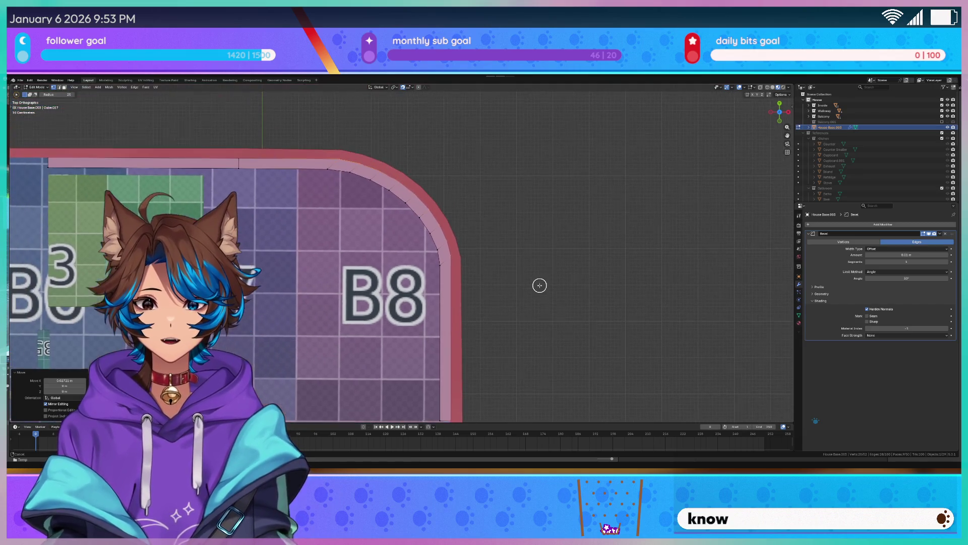
Exit mesh editing and view the pink ledge capping the curved wall in perspective
key("Tab")
mouse_move(474, 171)
middle_mouse_down()
mouse_move(480, 149)
mouse_move(506, 130)
mouse_move(507, 149)
middle_mouse_up()
scroll(507, 149, "up", 2)
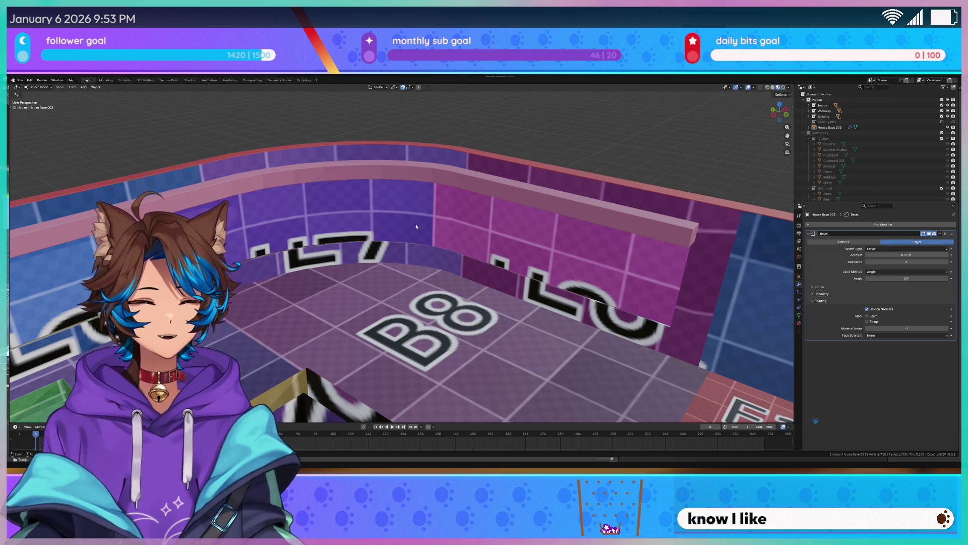
mouse_move(416, 227)
middle_mouse_down()
mouse_move(388, 228)
mouse_move(476, 179)
mouse_move(410, 172)
middle_mouse_up()
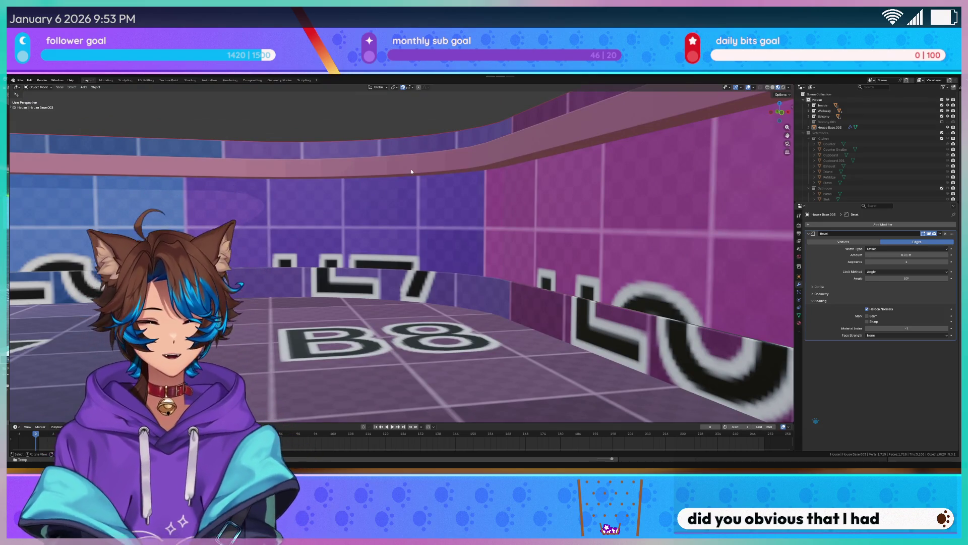
mouse_move(329, 189)
middle_mouse_down()
mouse_move(449, 182)
mouse_move(418, 178)
mouse_move(428, 160)
mouse_move(473, 160)
mouse_move(529, 182)
mouse_move(325, 187)
middle_mouse_up()
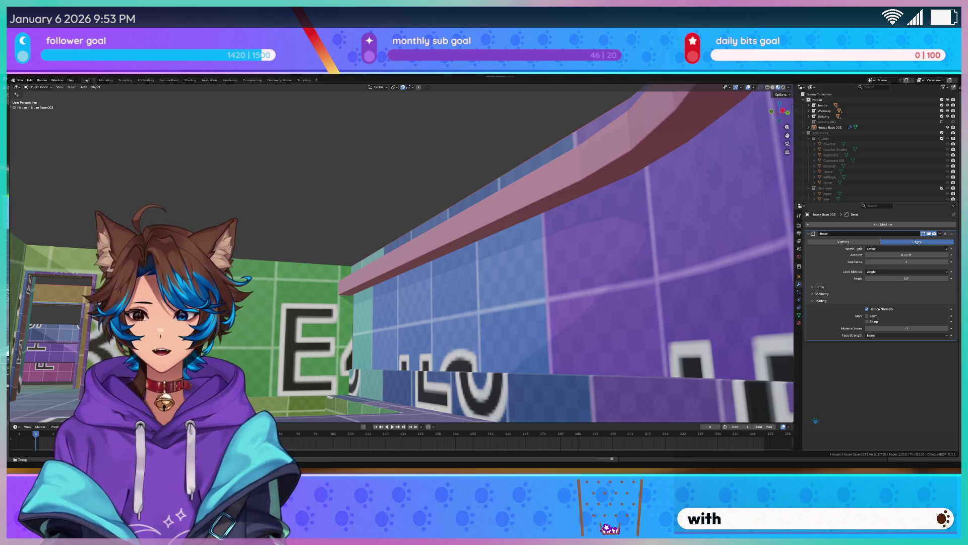
mouse_move(428, 167)
middle_mouse_down()
mouse_move(444, 206)
mouse_move(338, 198)
middle_mouse_up()
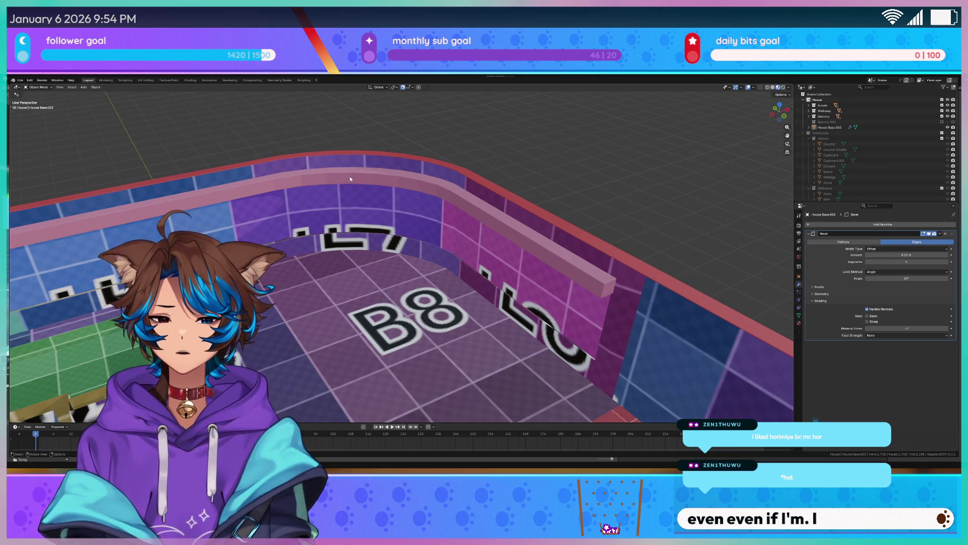
mouse_move(350, 176)
middle_mouse_down()
mouse_move(396, 247)
mouse_move(422, 243)
mouse_move(379, 250)
mouse_move(398, 256)
mouse_move(384, 262)
mouse_move(437, 239)
mouse_move(438, 216)
mouse_move(432, 228)
middle_mouse_up()
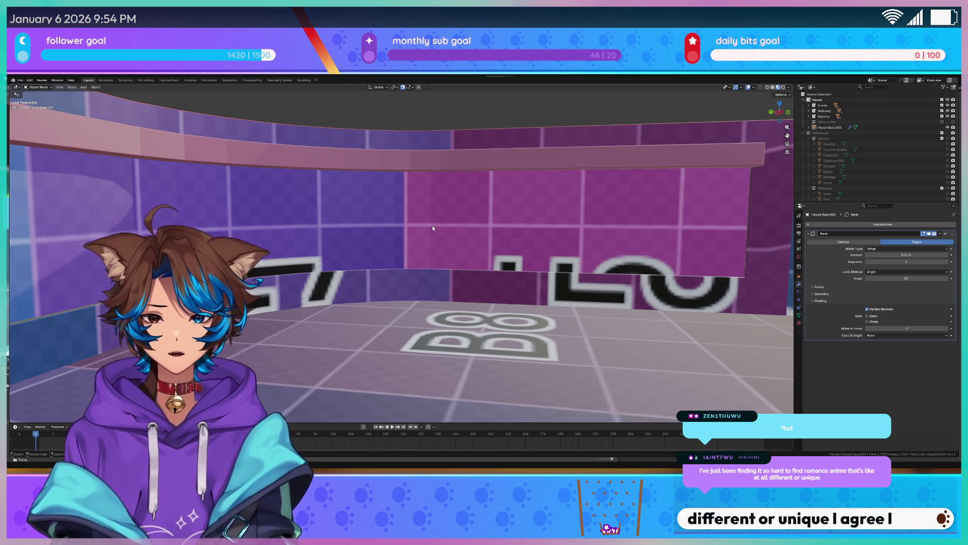
mouse_move(433, 228)
middle_mouse_down()
mouse_move(421, 218)
mouse_move(390, 255)
middle_mouse_up()
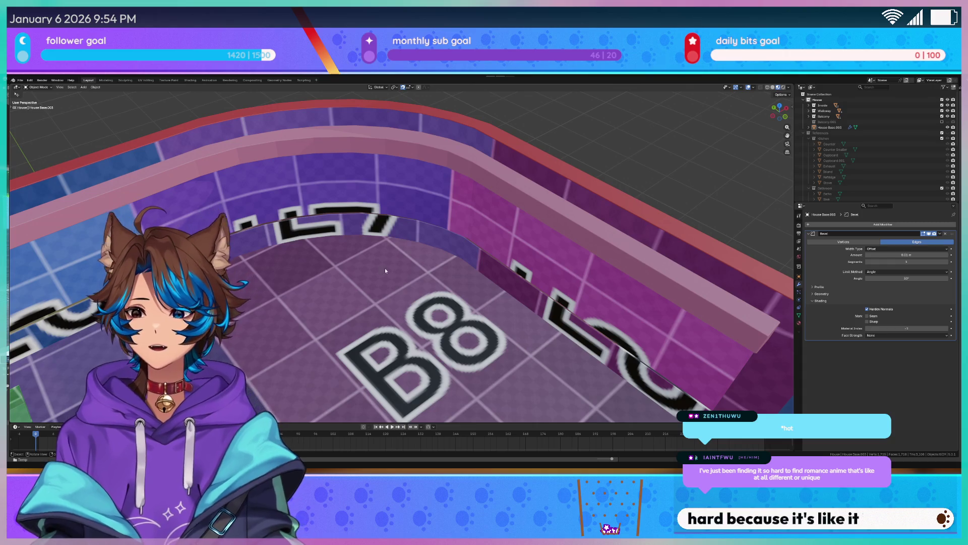
mouse_move(382, 298)
middle_mouse_down()
mouse_move(357, 281)
mouse_move(494, 237)
mouse_move(421, 247)
mouse_move(445, 247)
middle_mouse_up()
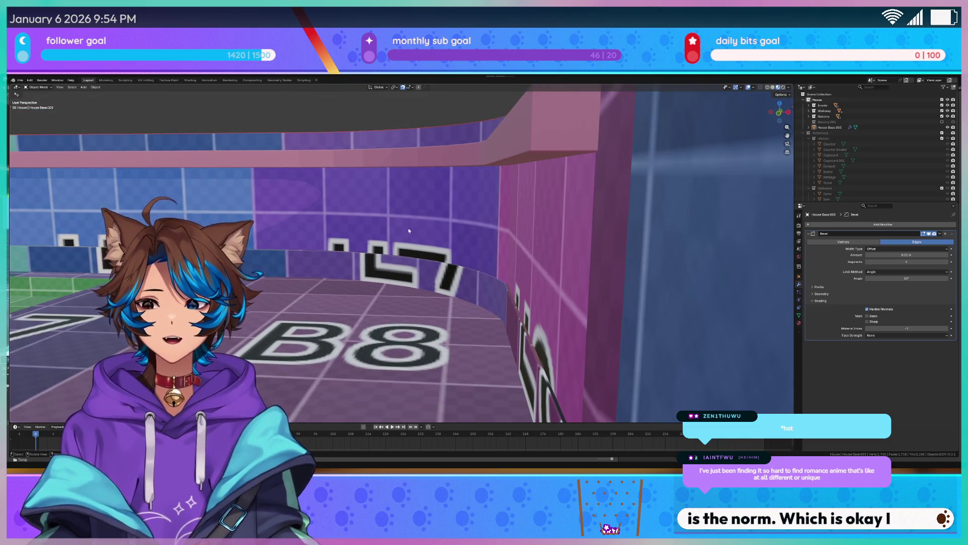
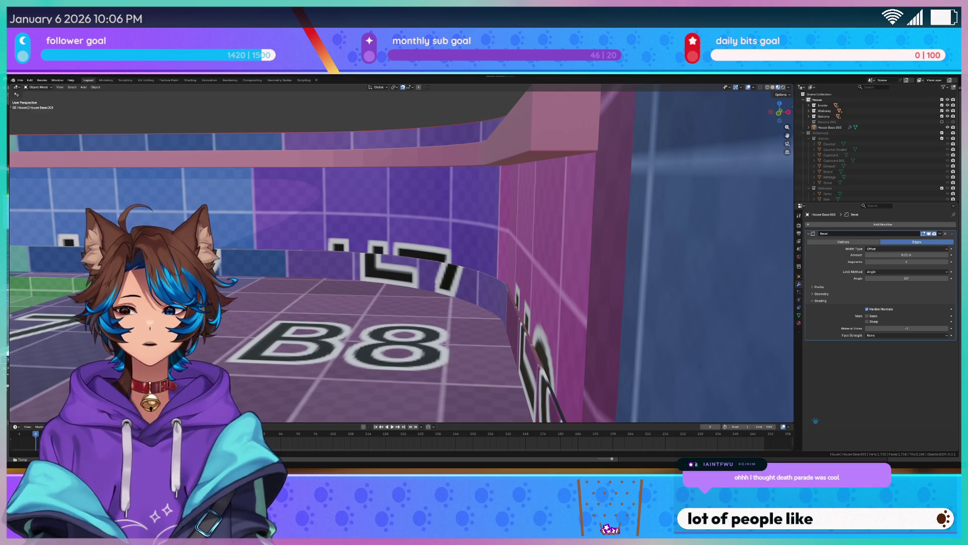
Orbit to an angled view and select the curved House Base.003 wall
scroll(401, 252, "up", 5)
mouse_move(383, 218)
middle_mouse_down()
mouse_move(406, 216)
mouse_move(344, 180)
middle_mouse_up()
left_click(339, 148)
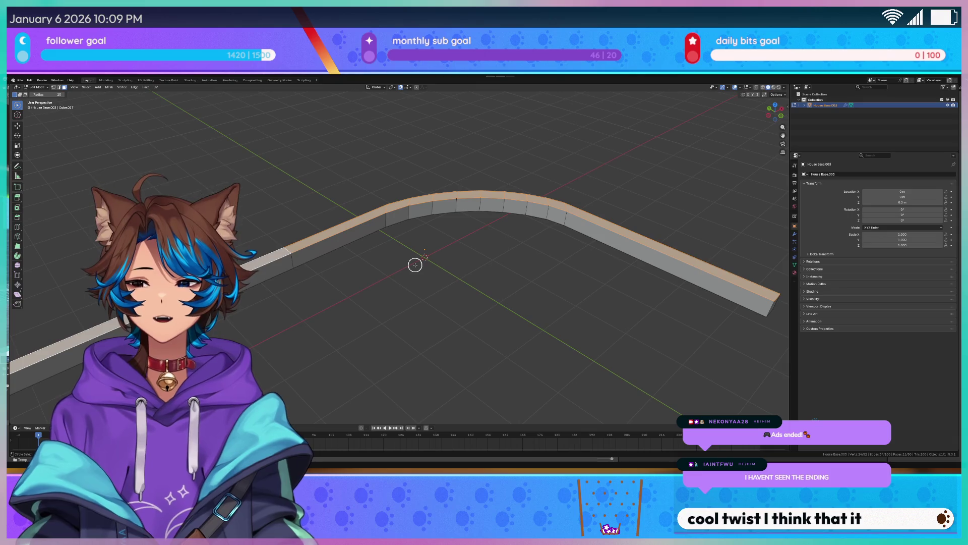
Inset the wall strip's selected top faces by a small thickness and show the inset settings
scroll(484, 186, "down", 1)
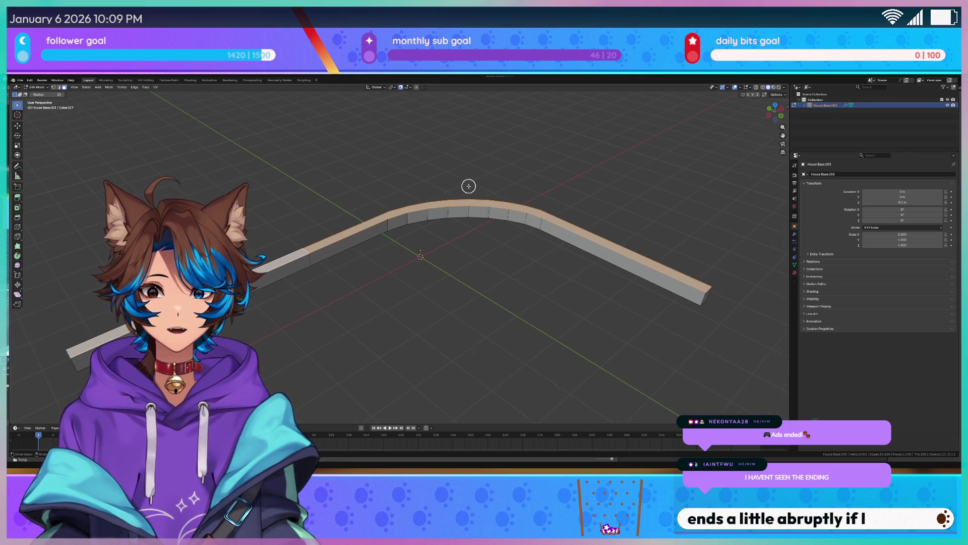
scroll(469, 186, "up", 4)
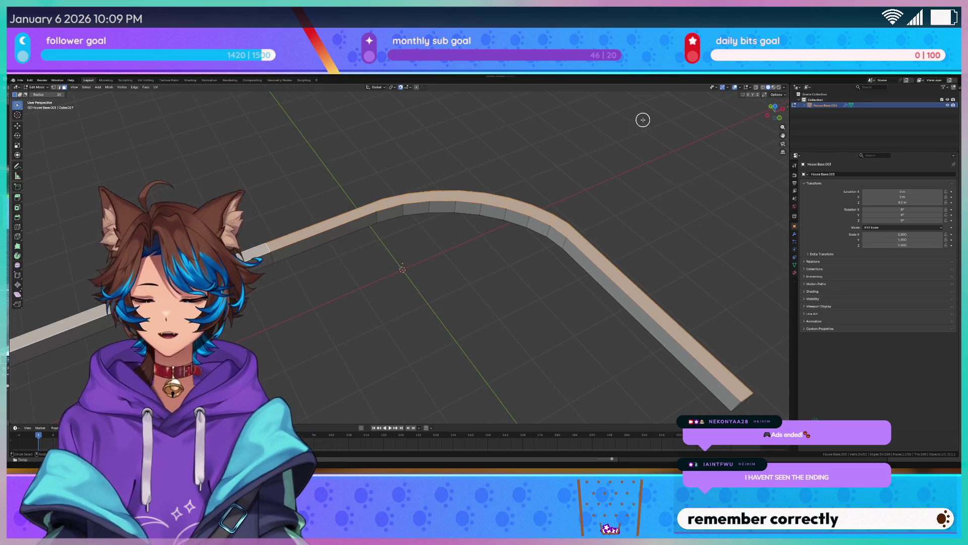
key("i")
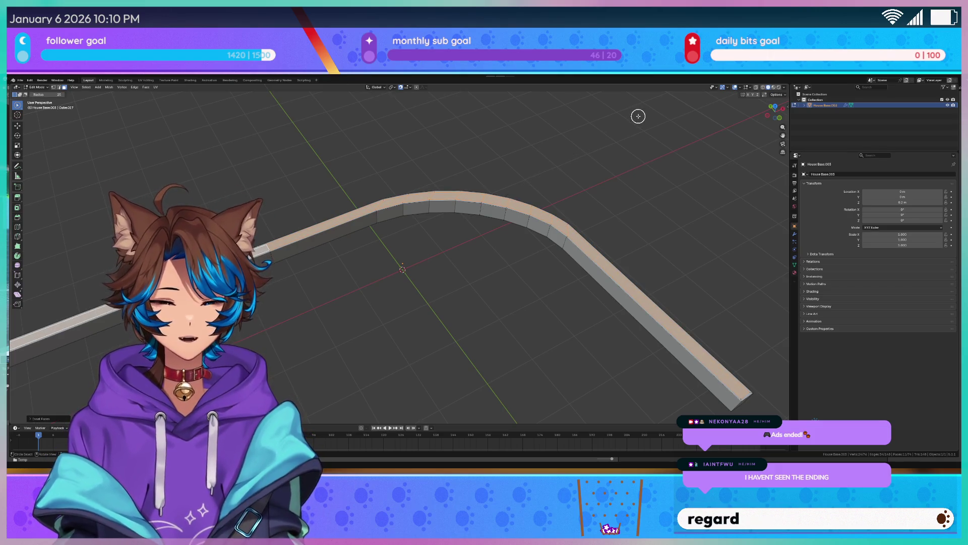
left_click(637, 116)
left_click(31, 418)
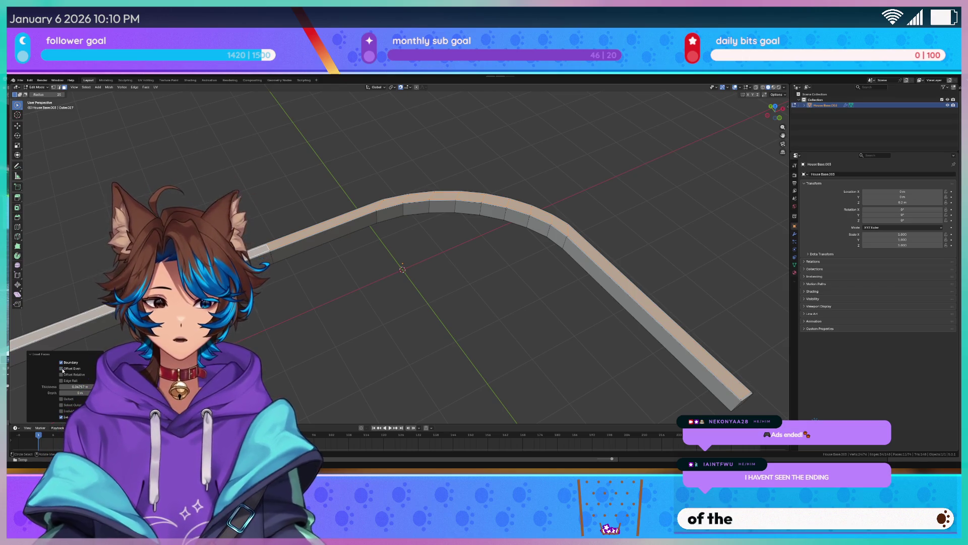
Toggle the inset's Offset Relative on and back off, then inspect the thin rim up close
left_click(61, 374)
left_click(61, 374)
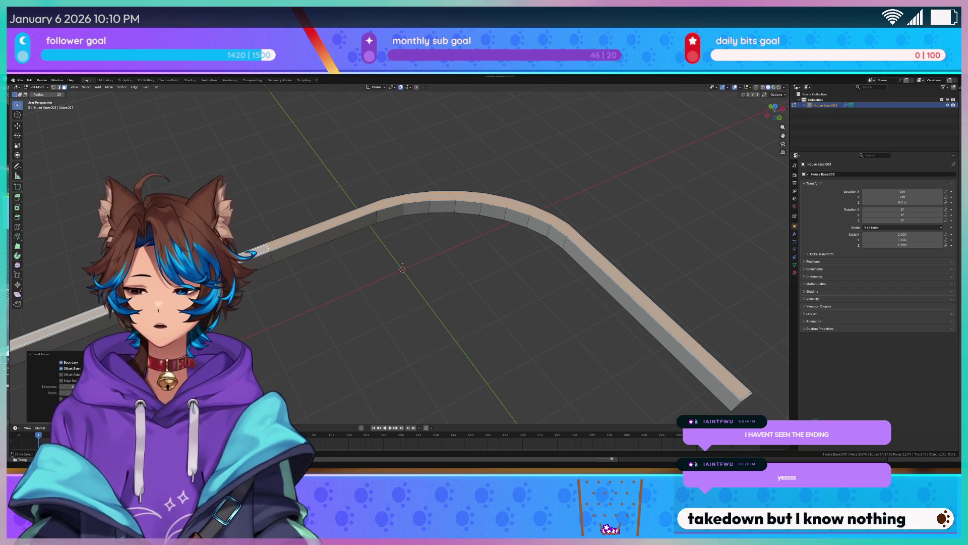
scroll(395, 247, "up", 3)
mouse_move(395, 247)
middle_mouse_down()
mouse_move(572, 296)
mouse_move(408, 219)
mouse_move(442, 242)
mouse_move(507, 238)
mouse_move(314, 223)
mouse_move(391, 281)
mouse_move(335, 233)
mouse_move(387, 220)
mouse_move(424, 161)
middle_mouse_up()
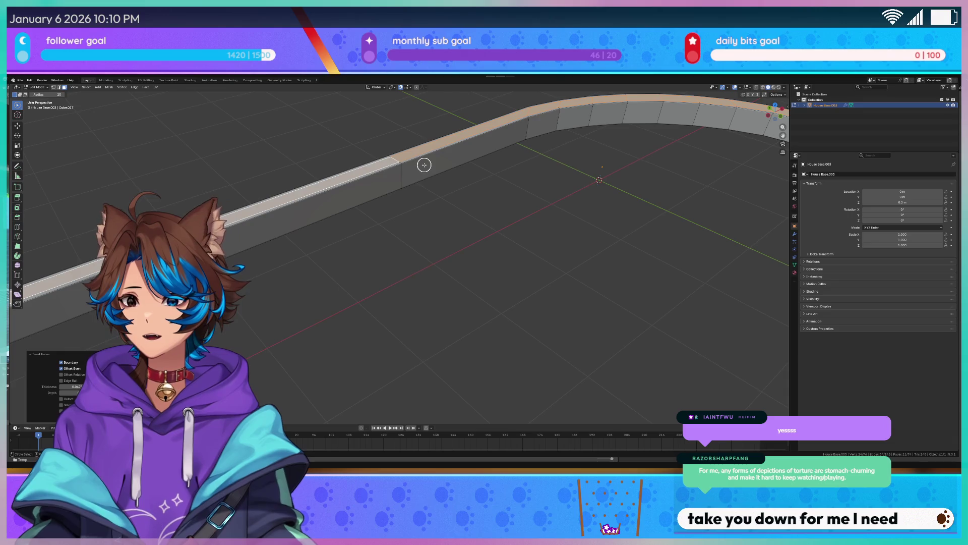
mouse_move(357, 272)
middle_mouse_down()
mouse_move(493, 252)
mouse_move(359, 257)
mouse_move(329, 223)
mouse_move(279, 267)
middle_mouse_up()
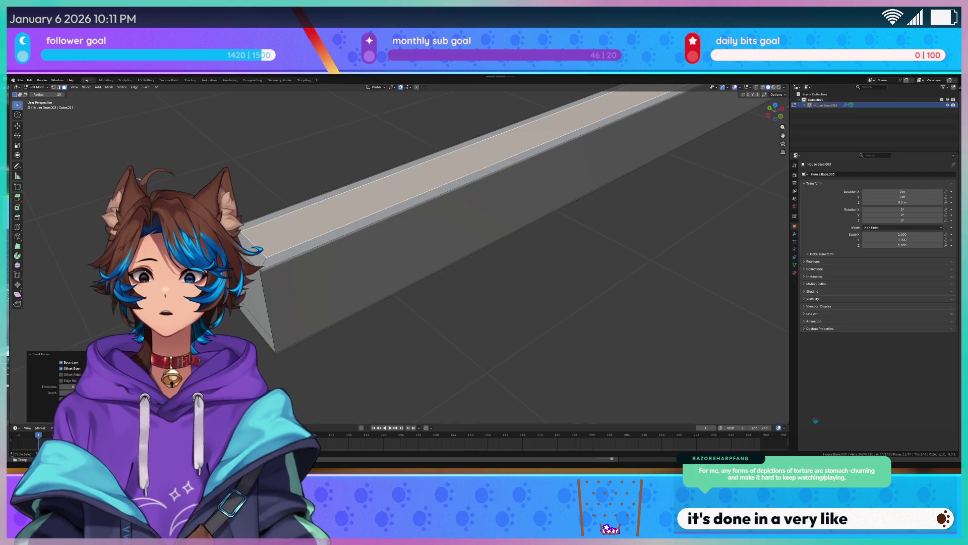
Extrude the inset strip downward along Z, stepping it against the surrounding rim
scroll(381, 208, "down", 4)
mouse_move(380, 207)
middle_mouse_down()
mouse_move(440, 279)
mouse_move(423, 267)
mouse_move(433, 261)
middle_mouse_up()
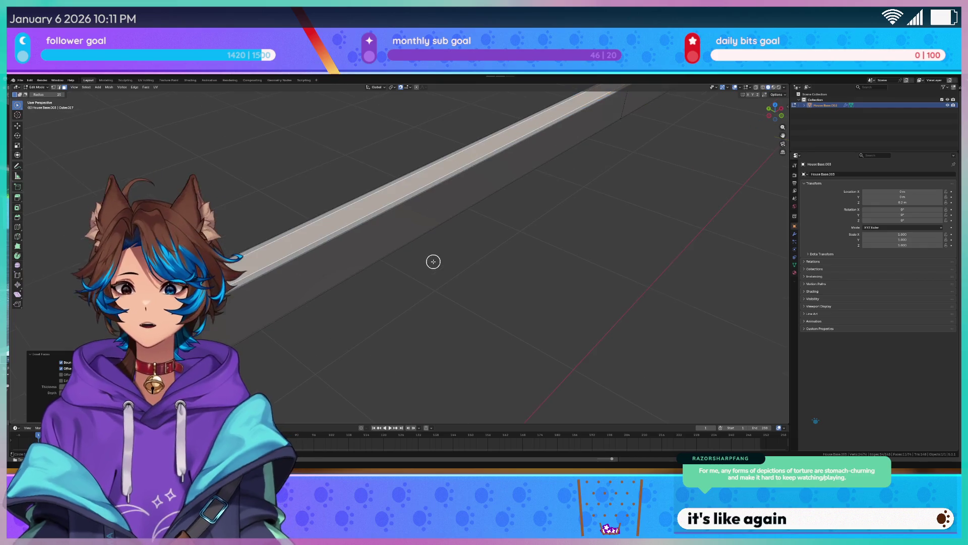
key("e")
key("z")
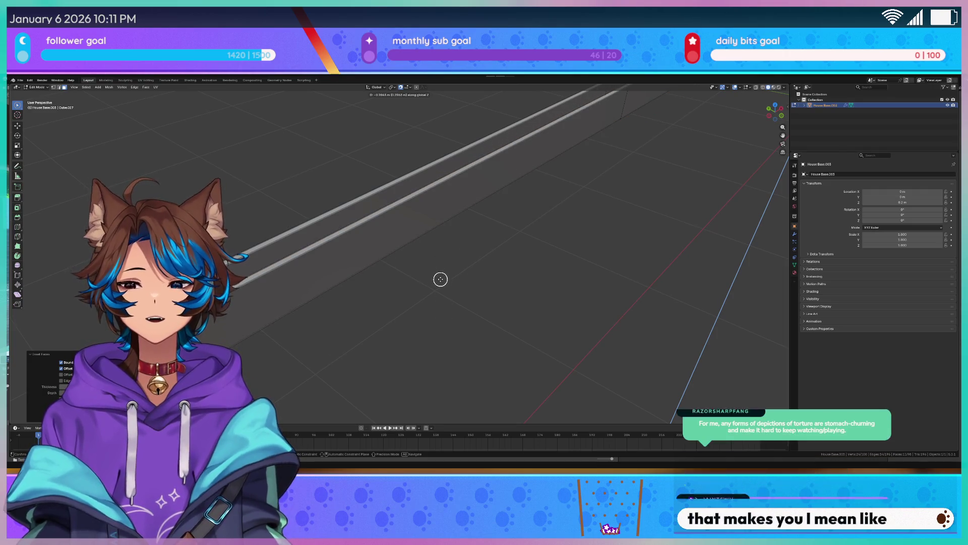
left_click(441, 273)
mouse_move(441, 266)
middle_mouse_down()
mouse_move(531, 235)
mouse_move(461, 283)
mouse_move(432, 287)
mouse_move(560, 265)
mouse_move(339, 276)
mouse_move(453, 278)
middle_mouse_up()
Pan, zoom and rotate along the wall to inspect the extruded strip
scroll(448, 262, "up", 10)
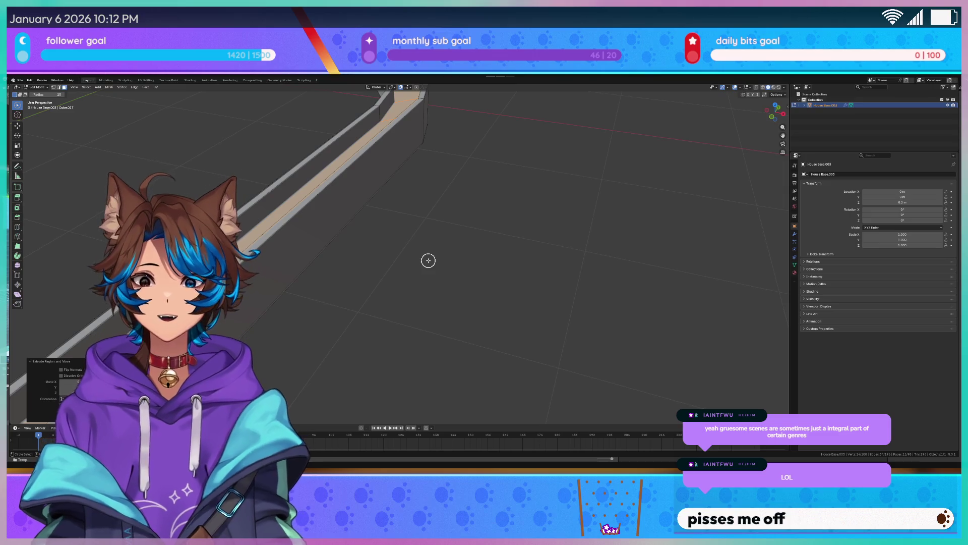
middle_click_drag(428, 260, 456, 217, "shift")
scroll(266, 248, "up", 5)
middle_click_drag(267, 247, 398, 221, "shift")
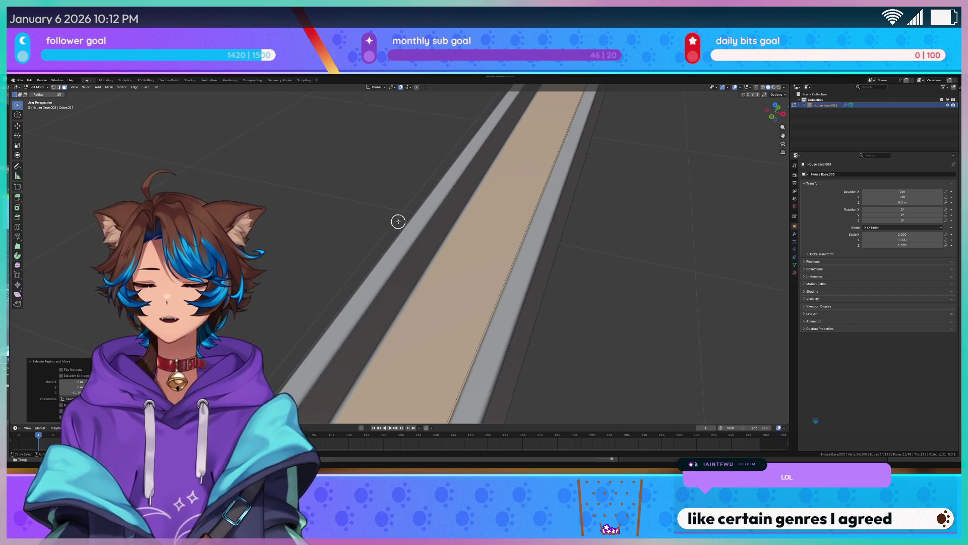
middle_click_drag(397, 220, 358, 290)
mouse_move(420, 308)
middle_mouse_down()
mouse_move(393, 288)
mouse_move(404, 302)
middle_mouse_up()
scroll(415, 300, "up", 5)
scroll(415, 301, "down", 5)
scroll(393, 287, "up", 4)
scroll(395, 281, "down", 5)
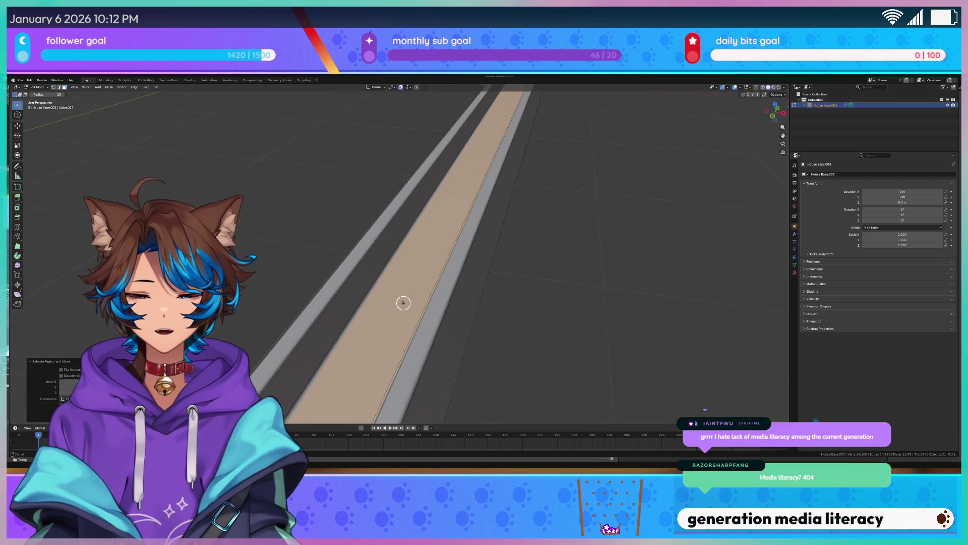
Back out of the Delete menu and bring up the face Separate options for the sunken strip
key("x")
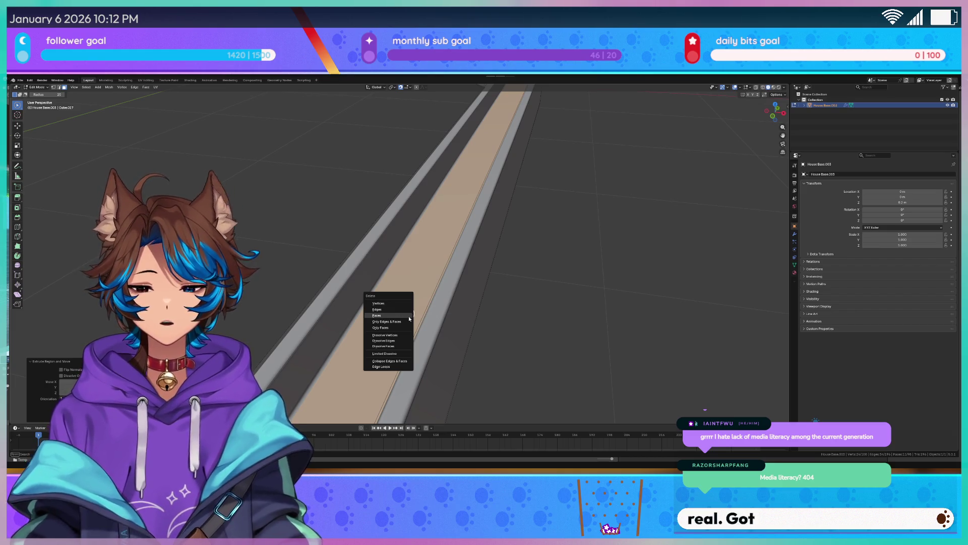
key("c")
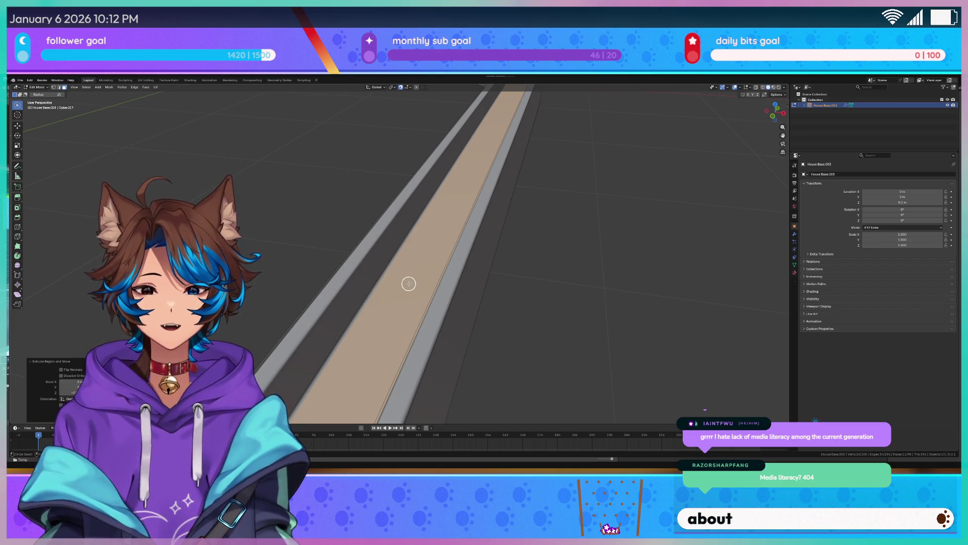
right_click(407, 283)
mouse_move(406, 380)
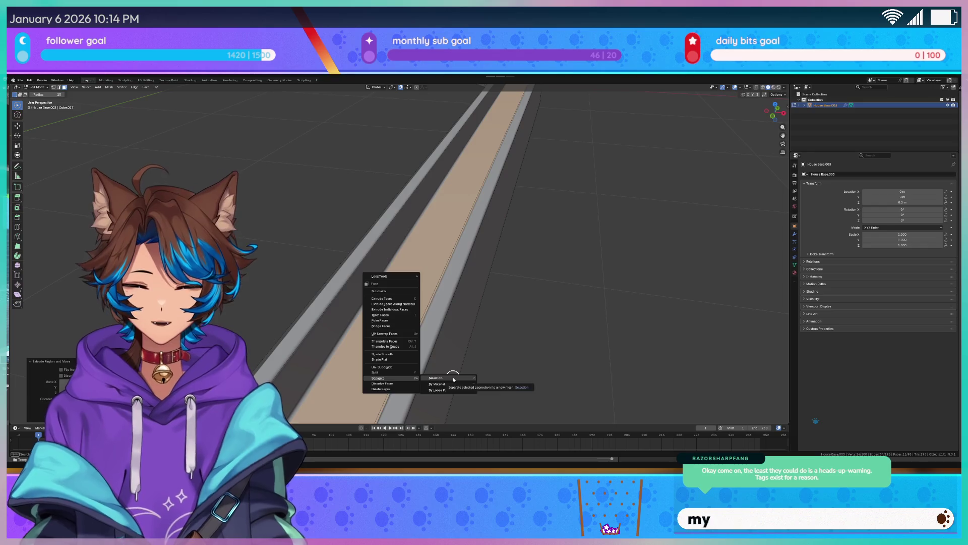
Separate the selected strip faces into their own object, then edit House Base.001
left_click(453, 379)
middle_click_drag(451, 291, 527, 179)
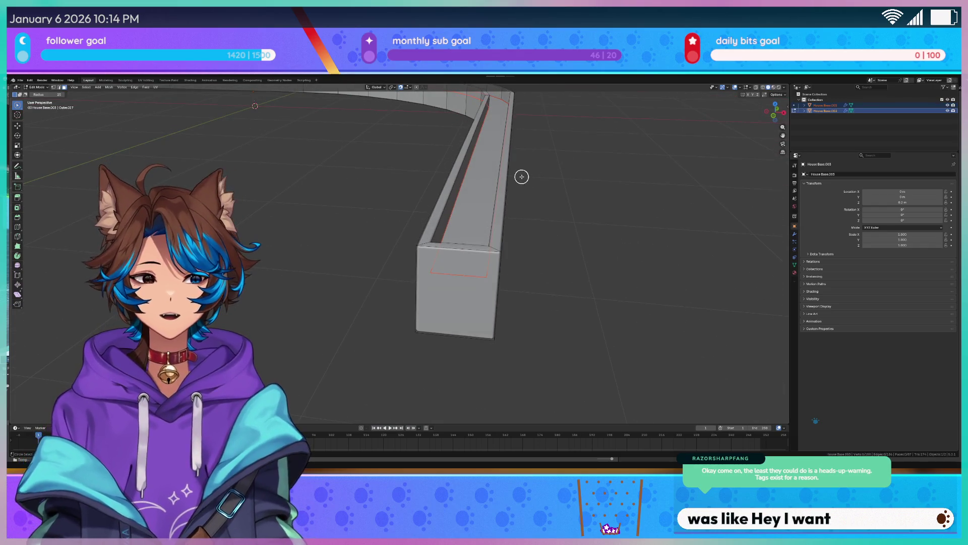
key("a")
key("Tab")
left_click(486, 170)
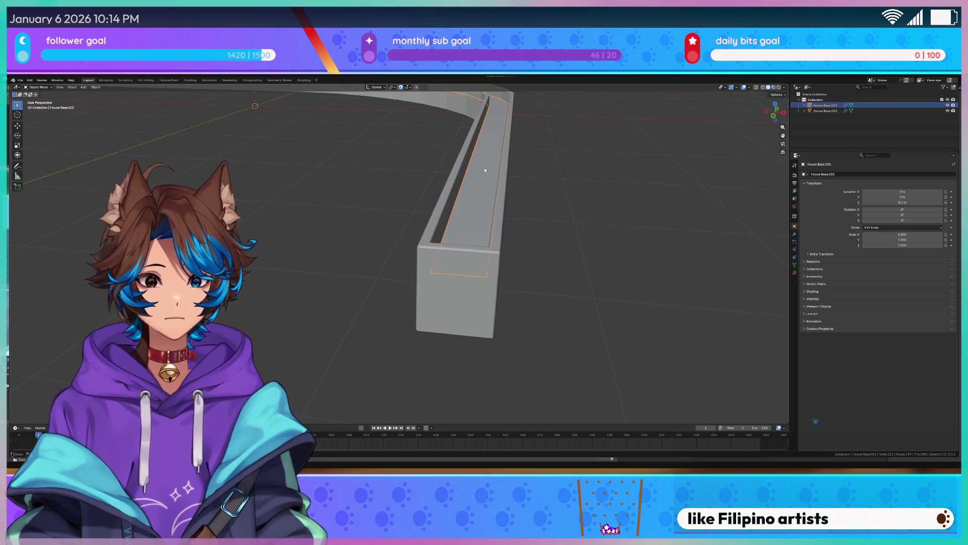
key("Tab")
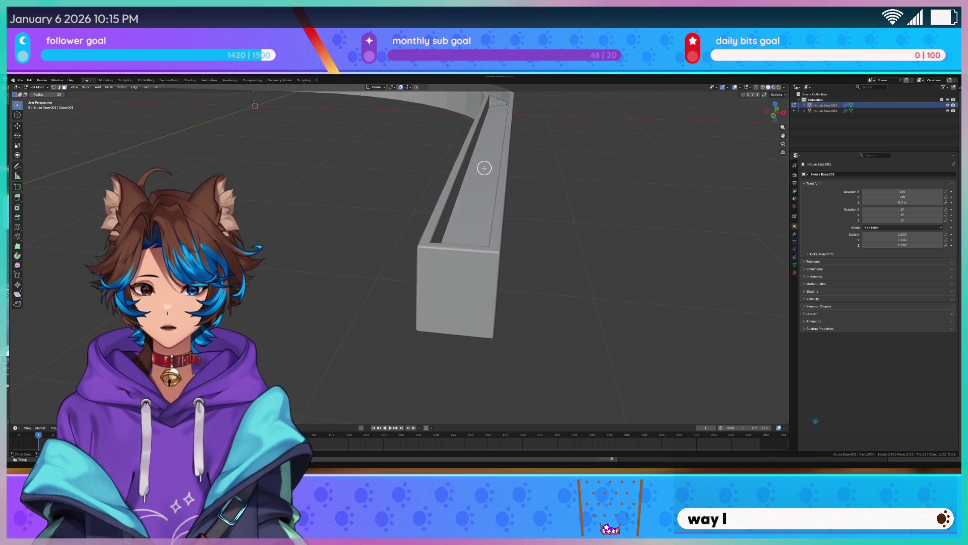
Raise the wall's inner bottom face upward along Z and view the whole curved wall
left_click(484, 168)
key("g")
key("z")
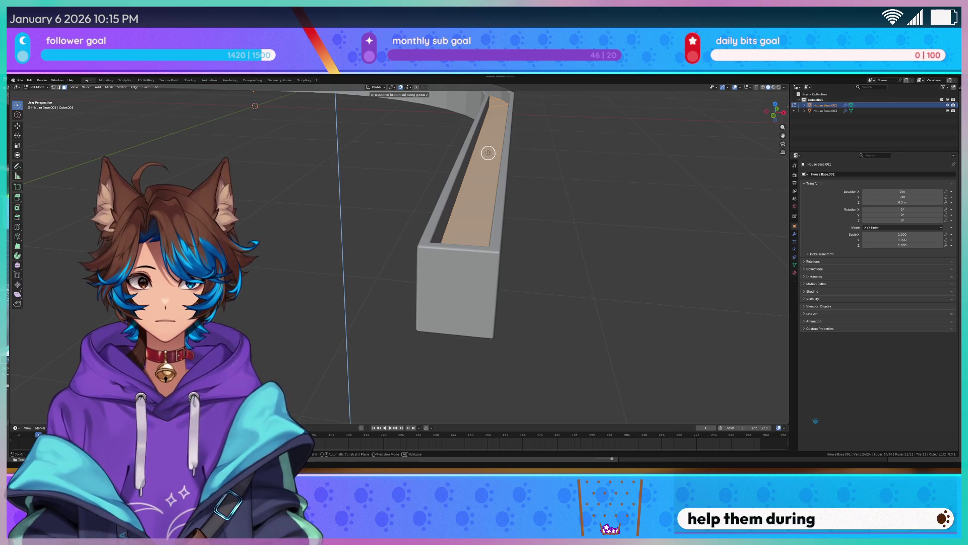
left_click(493, 146)
middle_click_drag(611, 140, 597, 202)
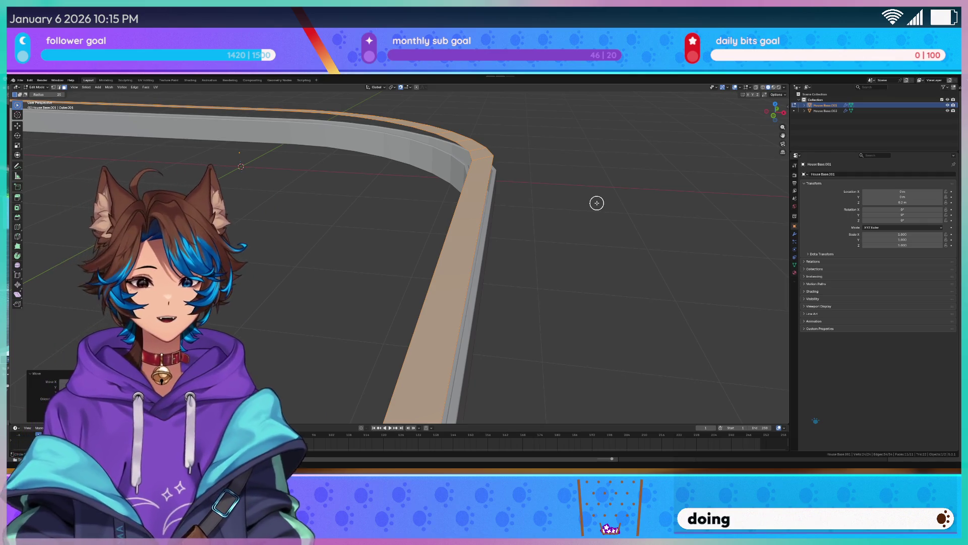
scroll(569, 205, "down", 1)
middle_click_drag(501, 271, 510, 256)
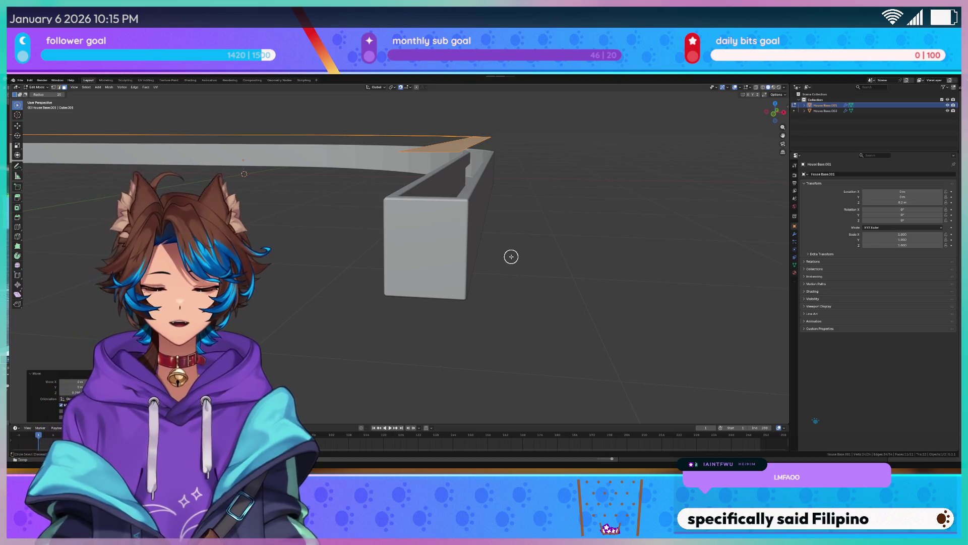
Undo the raised top face and begin a new loop cut on the wall
key("ctrl+z")
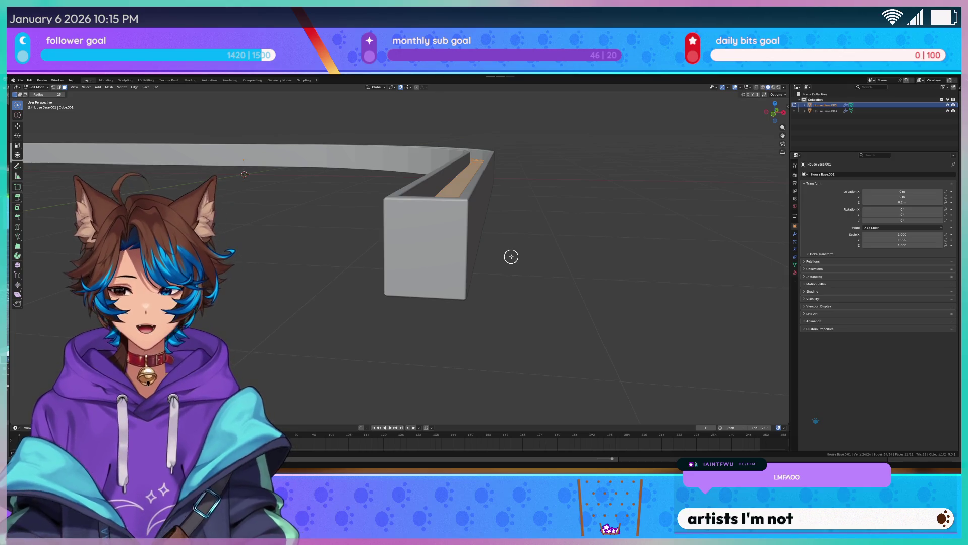
middle_click_drag(511, 256, 542, 258)
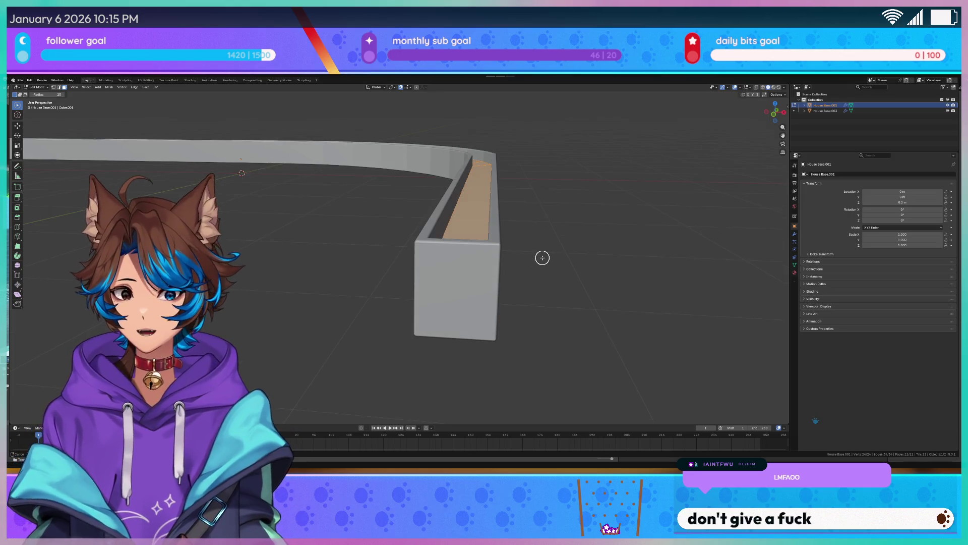
key("ctrl+r")
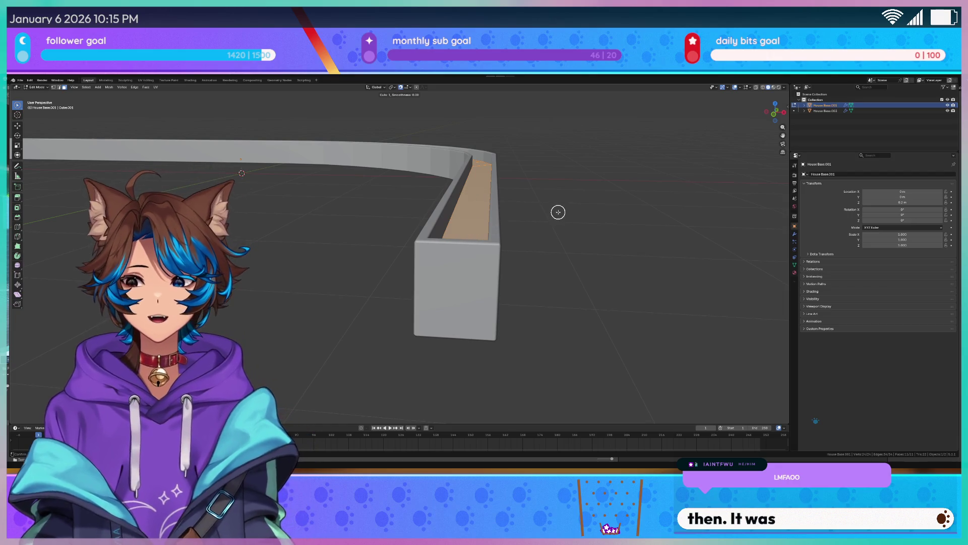
middle_click_drag(561, 217, 561, 218)
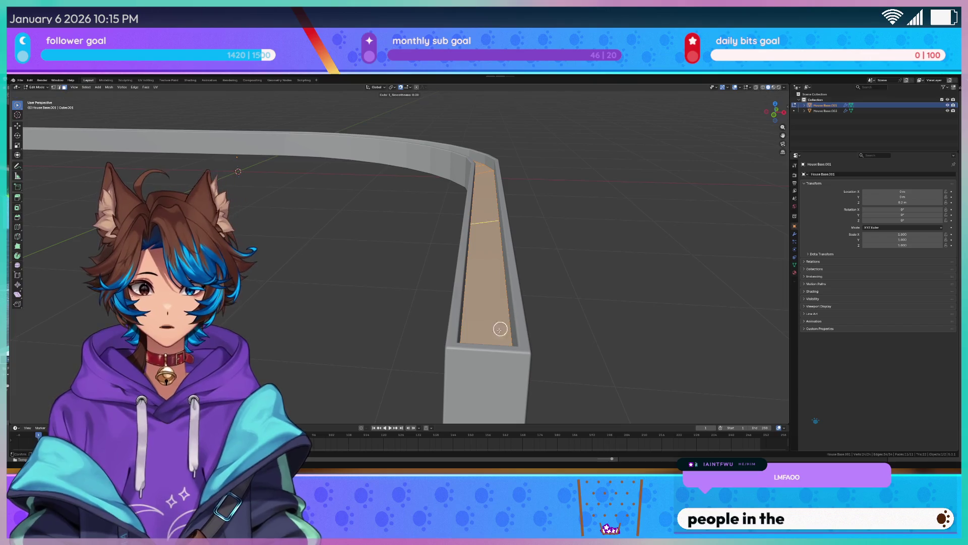
Add two edge loops along the wall, then five centred loops across its straight end
scroll(481, 177, "up", 1)
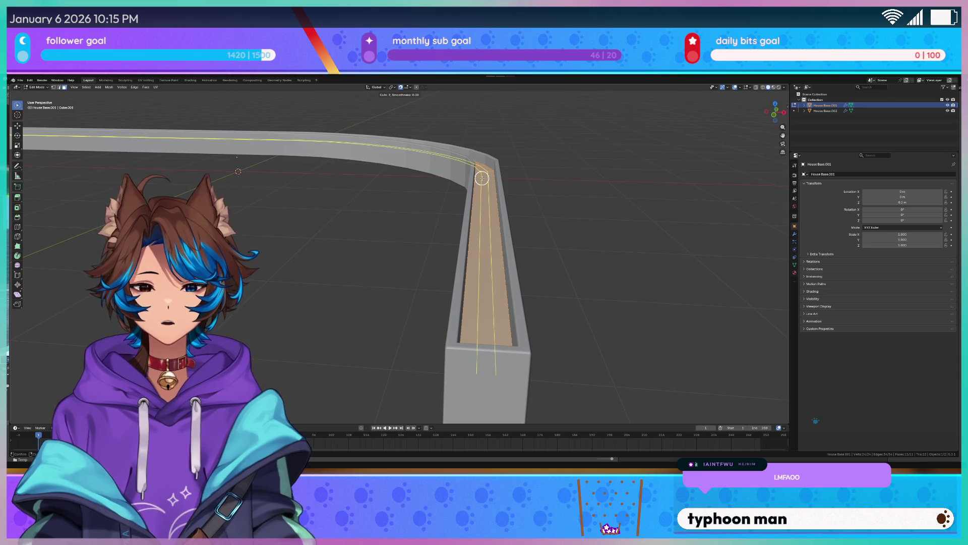
left_click(481, 177)
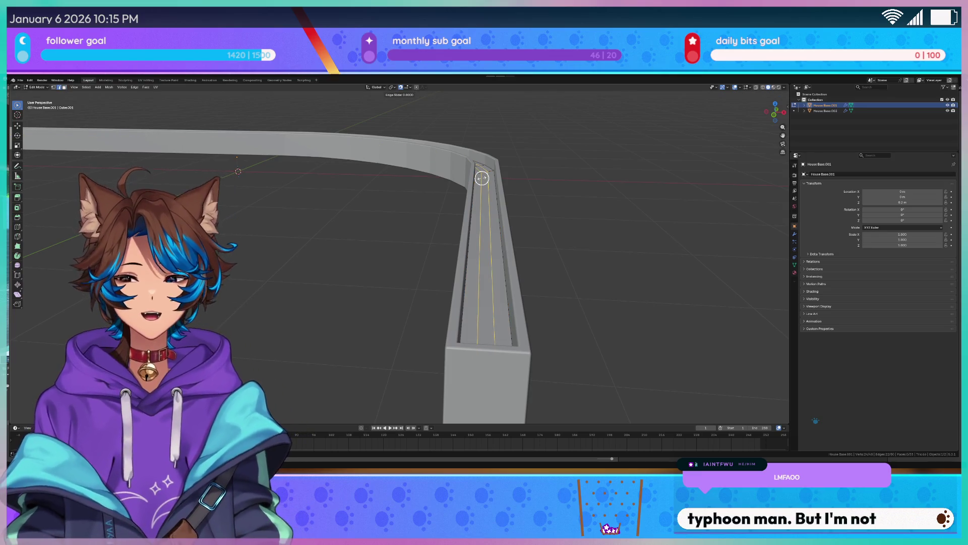
left_click(481, 178)
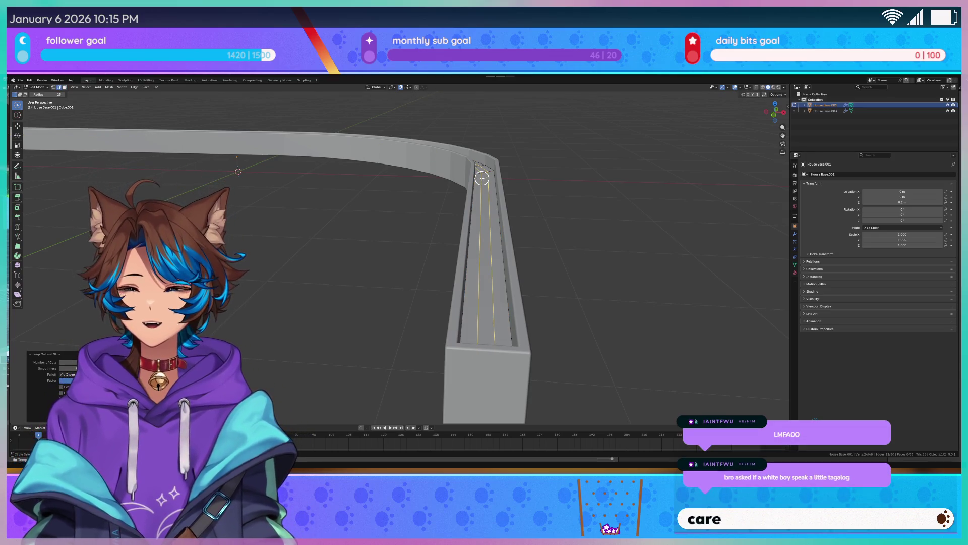
key("ctrl+r")
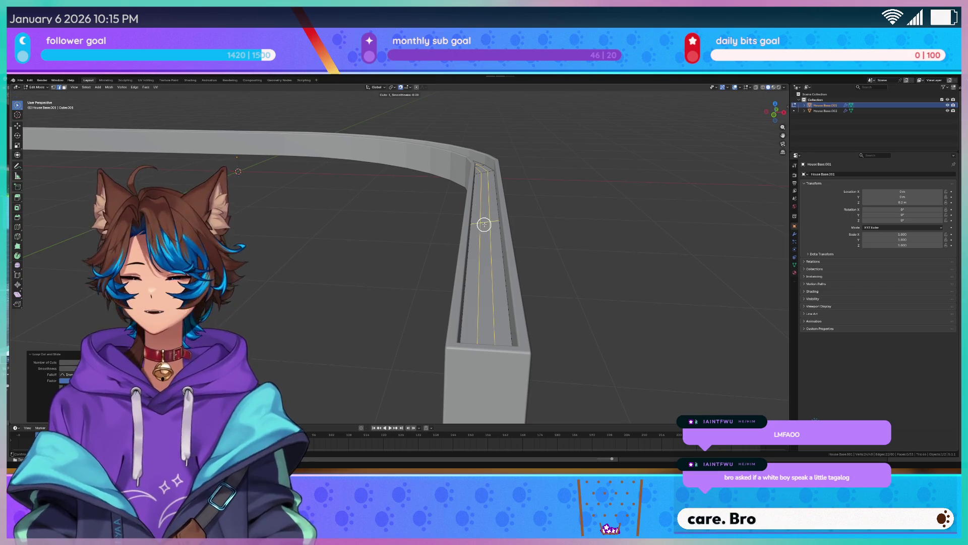
scroll(484, 225, "up", 3)
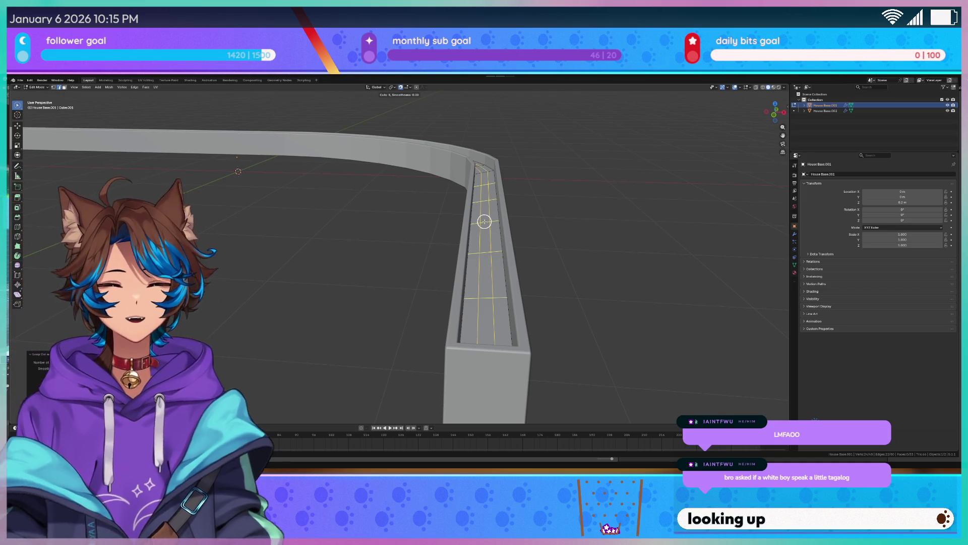
left_click(484, 221)
right_click(484, 221)
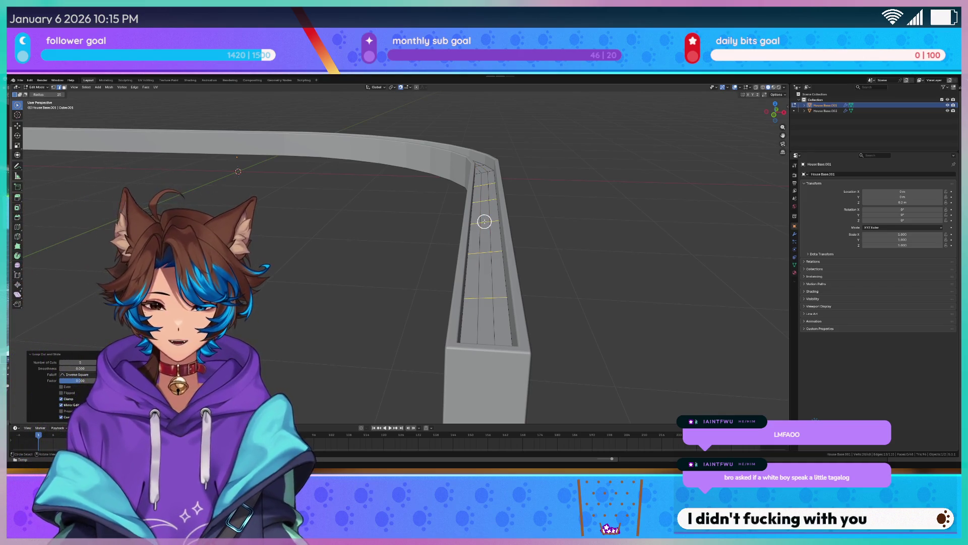
middle_click_drag(378, 221, 397, 253)
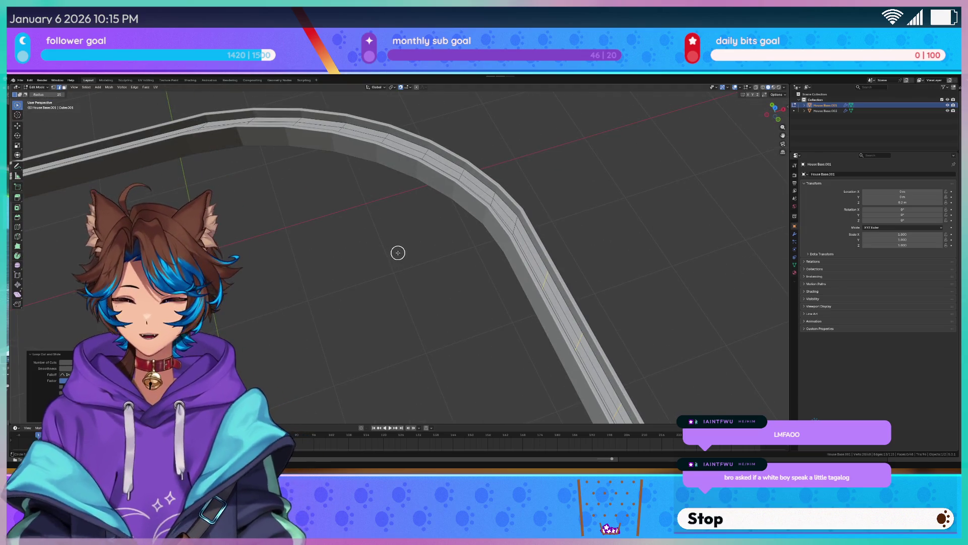
Increase the last loop cut's Number of Cuts to 8 and zoom onto the wall's curve
scroll(398, 253, "down", 3)
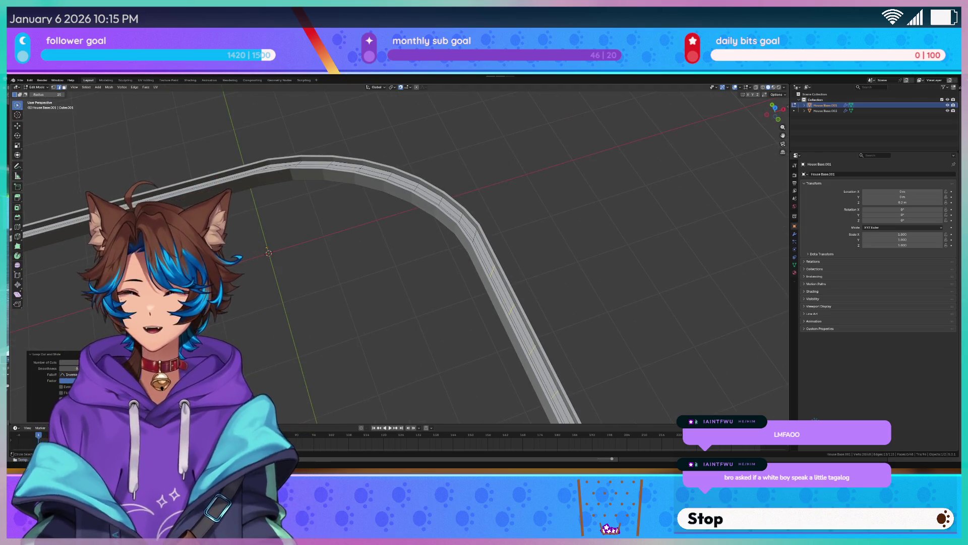
left_click(84, 362)
mouse_move(298, 258)
middle_mouse_down()
mouse_move(376, 227)
mouse_move(385, 243)
middle_mouse_up()
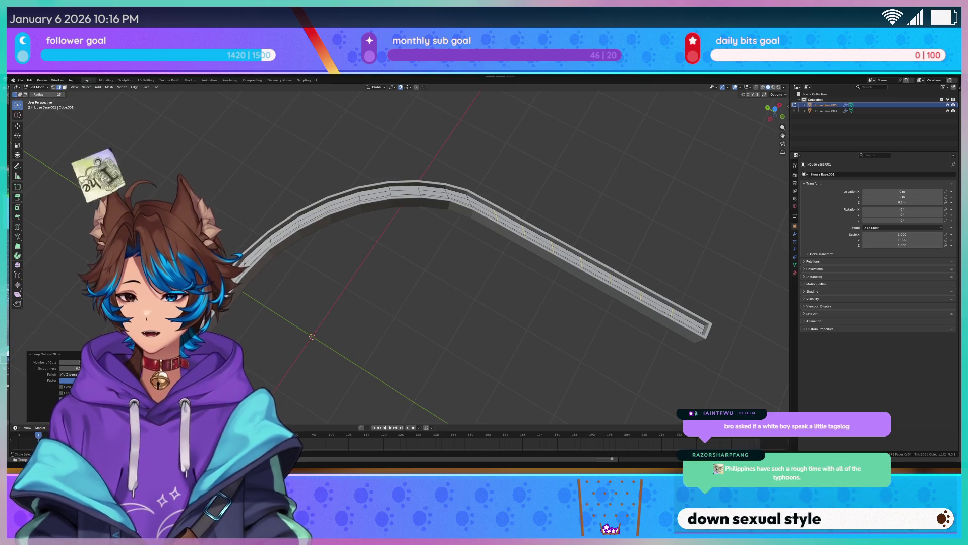
left_click(86, 362)
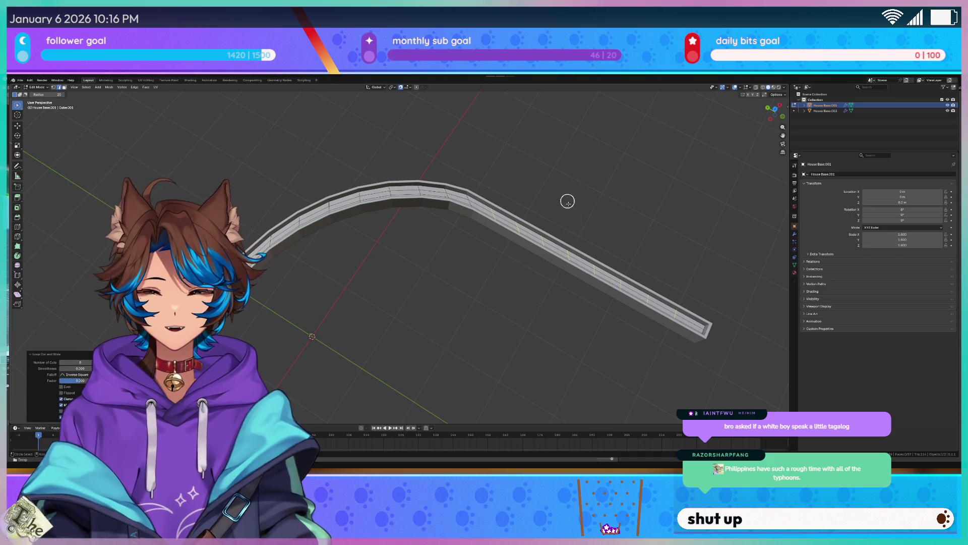
scroll(301, 156, "up", 5)
middle_click_drag(267, 153, 269, 198)
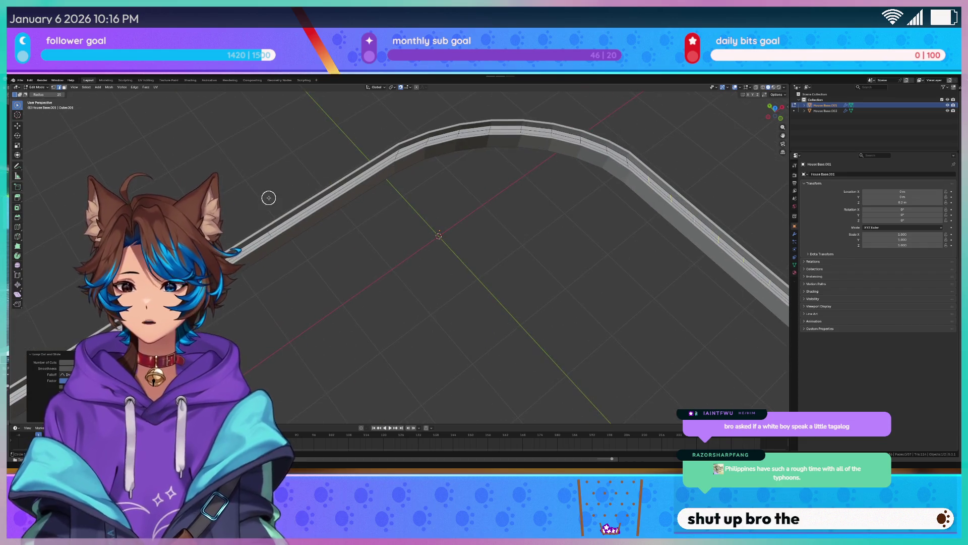
Loop cut one wall stretch with six evenly spaced edge loops
key("ctrl+r")
scroll(316, 200, "up", 5)
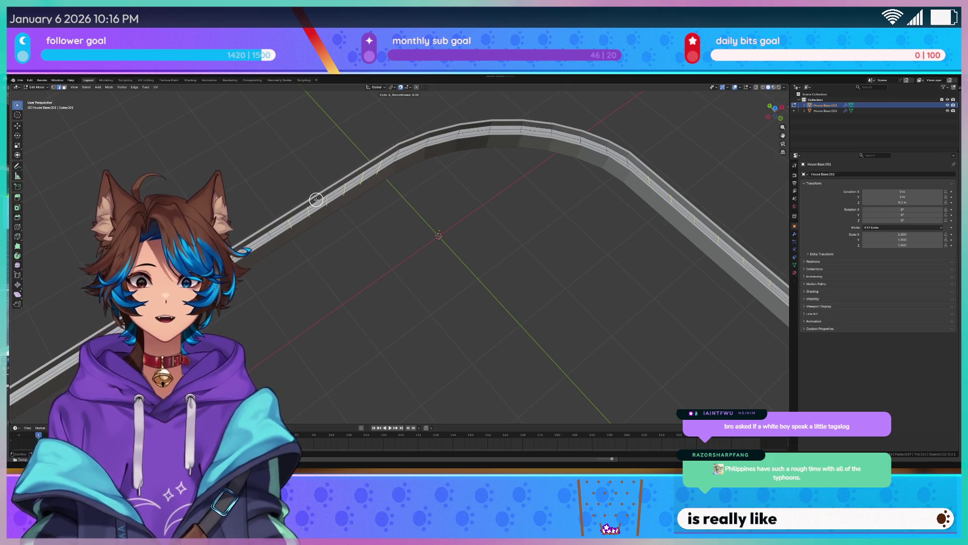
left_click(316, 199)
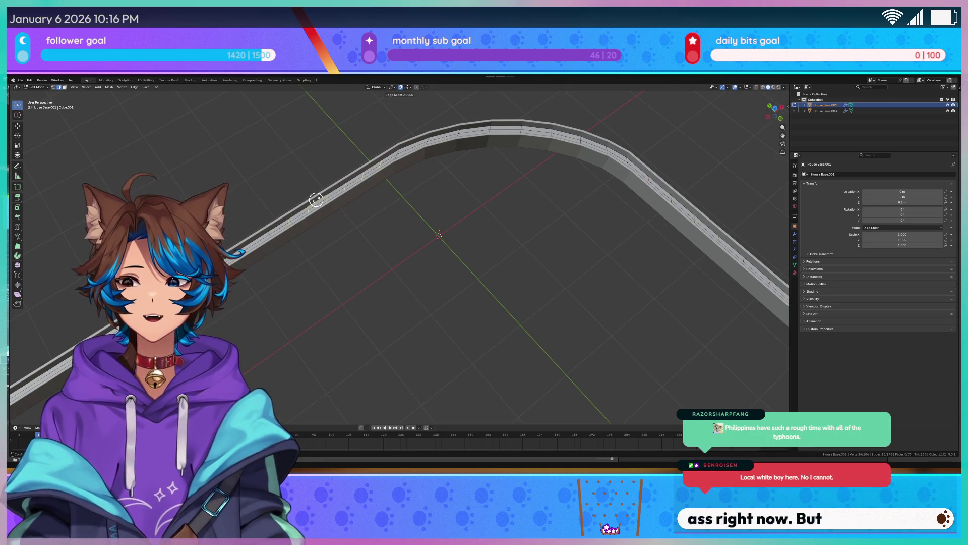
left_click(250, 231)
Add eleven loop cuts along the long straight section of the wall
mouse_move(251, 231)
middle_mouse_down()
mouse_move(341, 229)
mouse_move(327, 247)
middle_mouse_up()
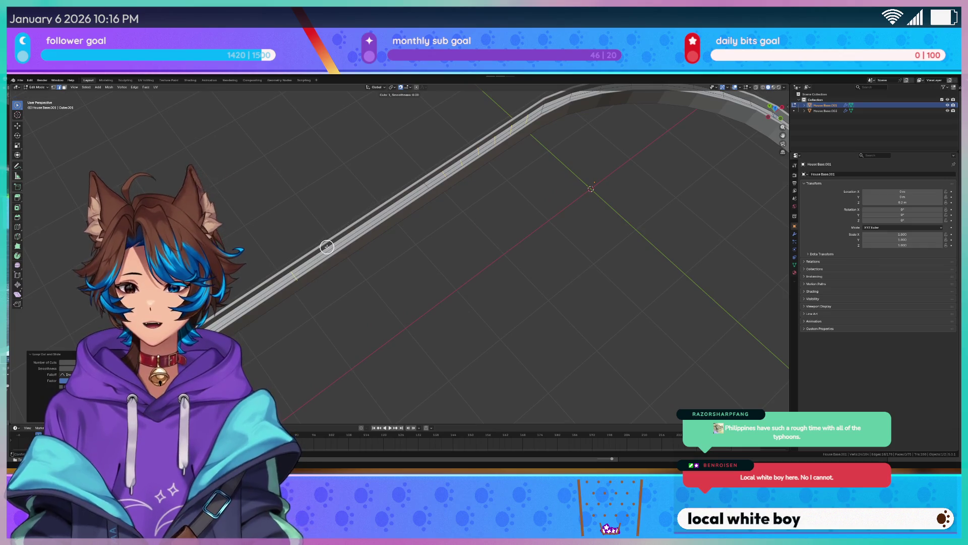
scroll(327, 246, "up", 3)
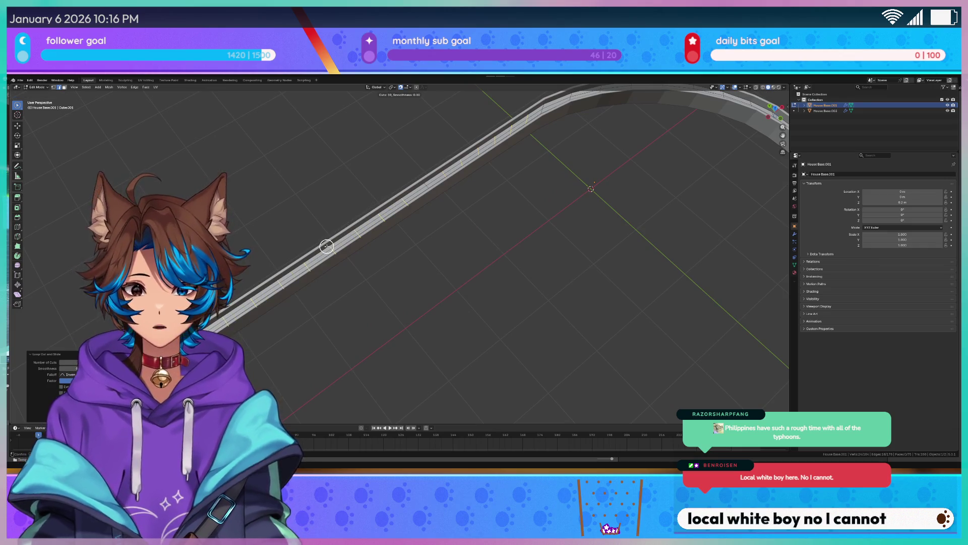
scroll(327, 247, "down", 1)
scroll(327, 247, "up", 1)
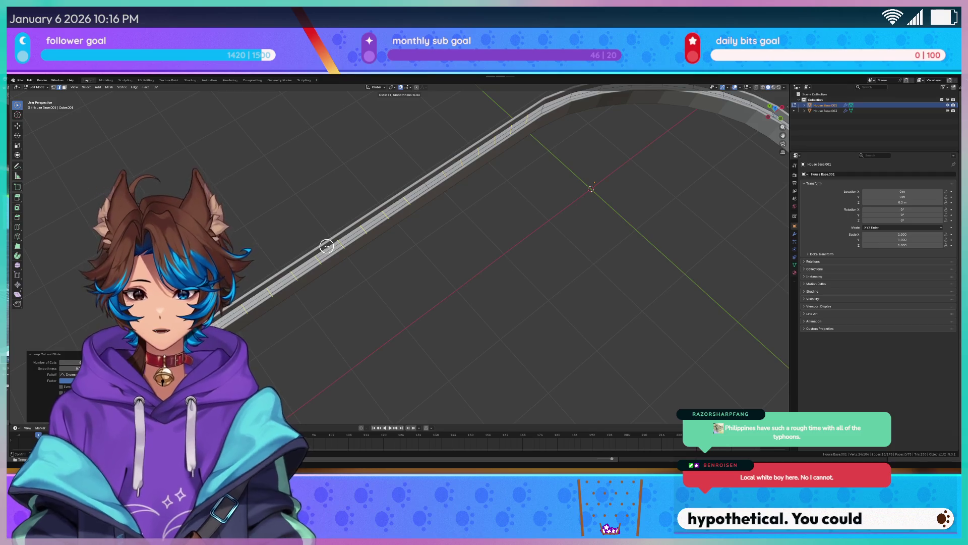
left_click(326, 247)
Turn on the Statistics viewport overlay to show mesh counts
key("c")
mouse_move(326, 246)
middle_mouse_down()
mouse_move(432, 250)
mouse_move(469, 231)
mouse_move(493, 257)
mouse_move(454, 263)
middle_mouse_up()
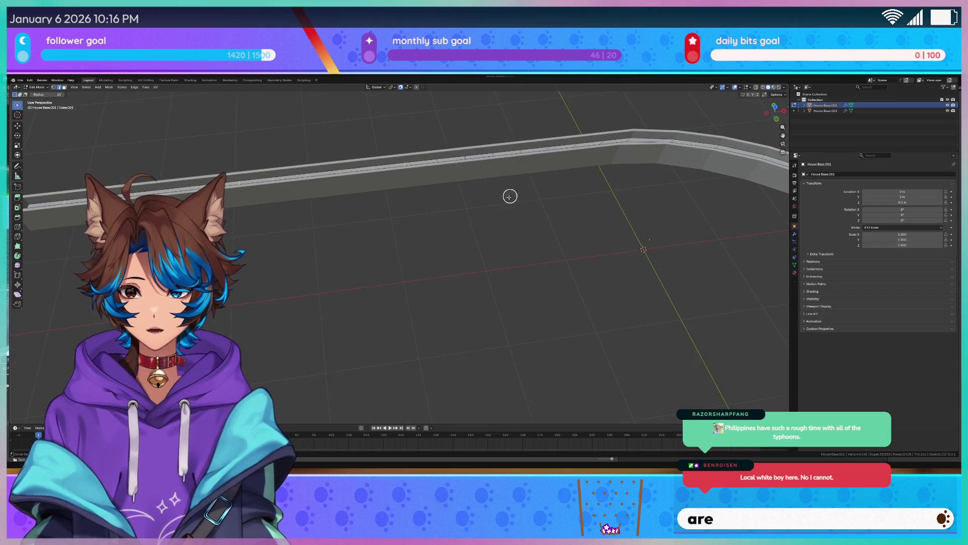
left_click(739, 88)
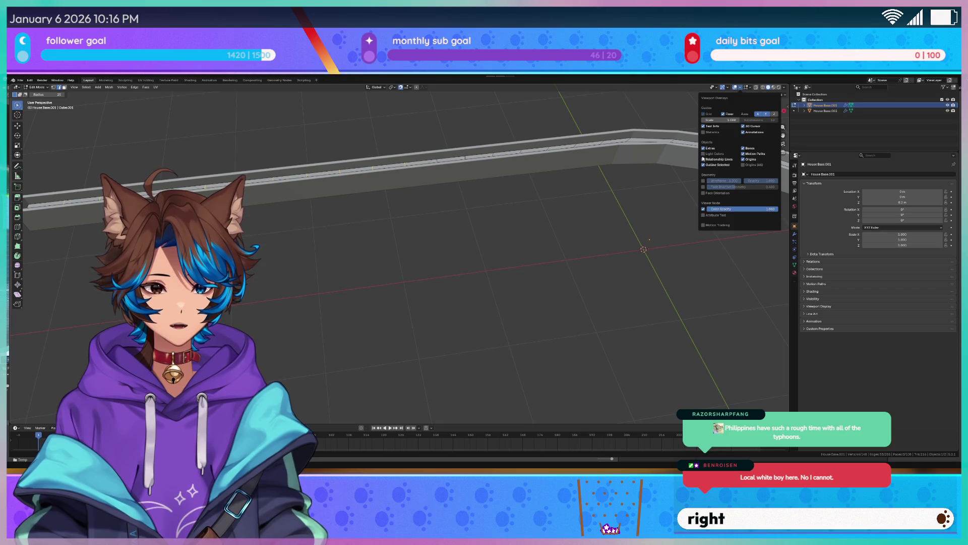
left_click(703, 132)
Return to Object Mode and switch to another workspace
mouse_move(285, 176)
middle_mouse_down()
mouse_move(252, 128)
mouse_move(222, 188)
mouse_move(282, 222)
middle_mouse_up()
key("Tab")
key("Tab")
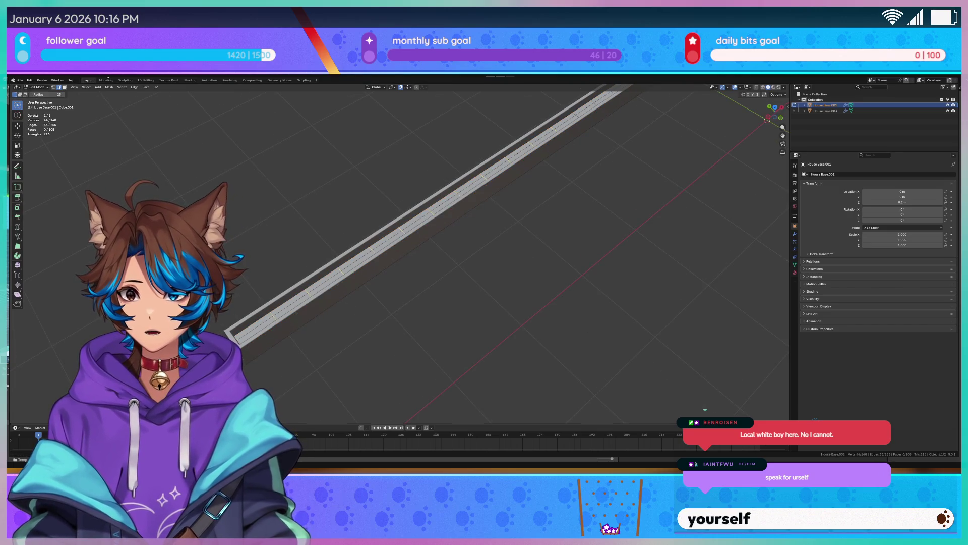
left_click(110, 80)
Cycle through the Modeling, UV Editing, Shading and Texture Paint workspaces, settling on Sculpting with the wall in view
left_click(125, 79)
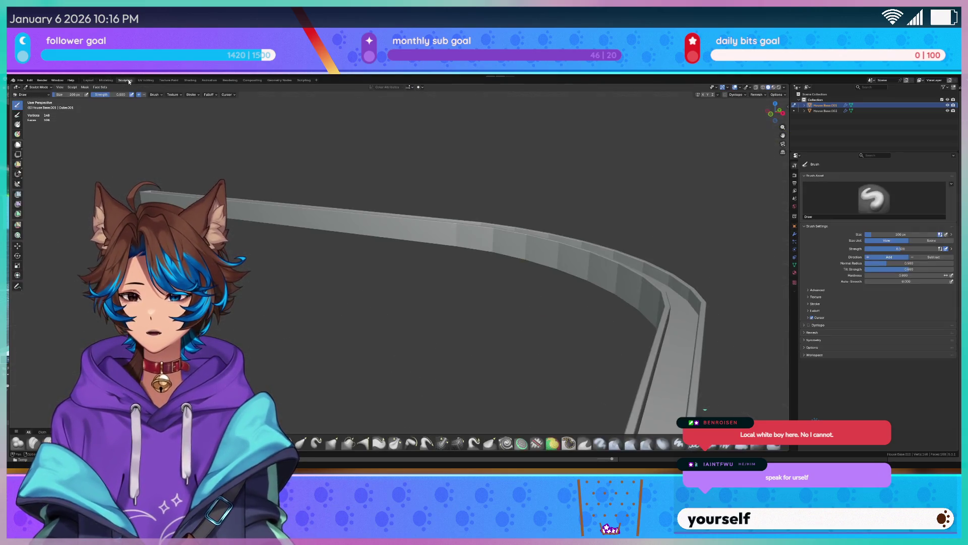
left_click(145, 80)
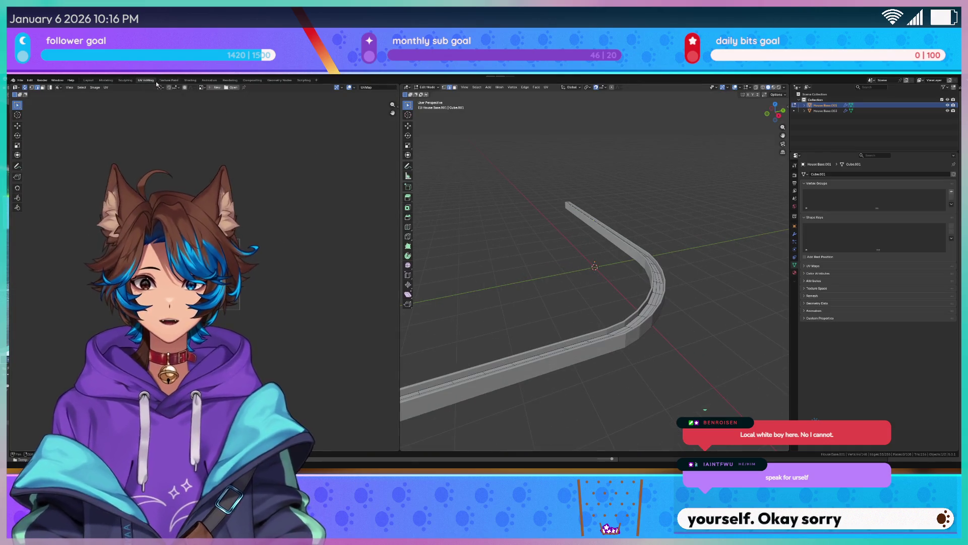
left_click(191, 80)
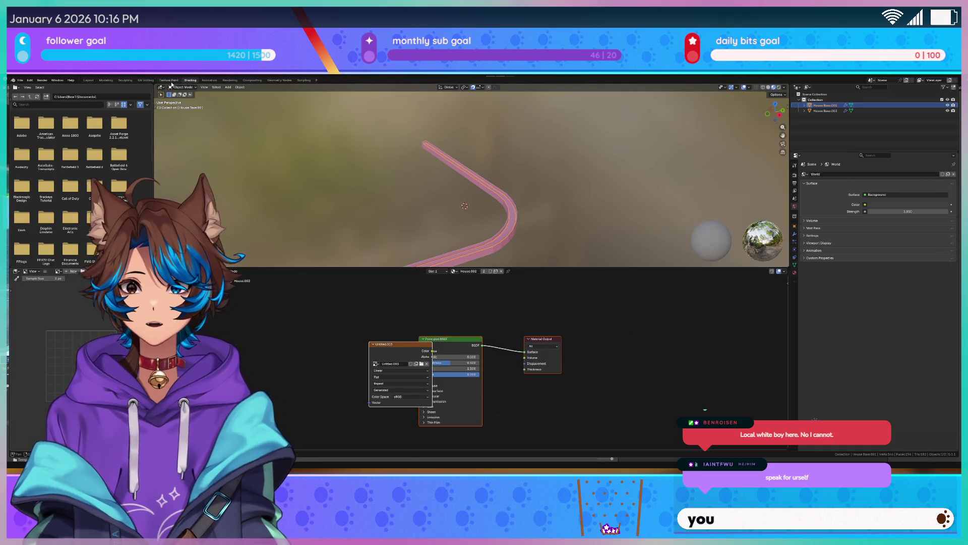
left_click(169, 80)
left_click(125, 79)
mouse_move(212, 147)
middle_mouse_down()
mouse_move(302, 179)
mouse_move(198, 170)
middle_mouse_up()
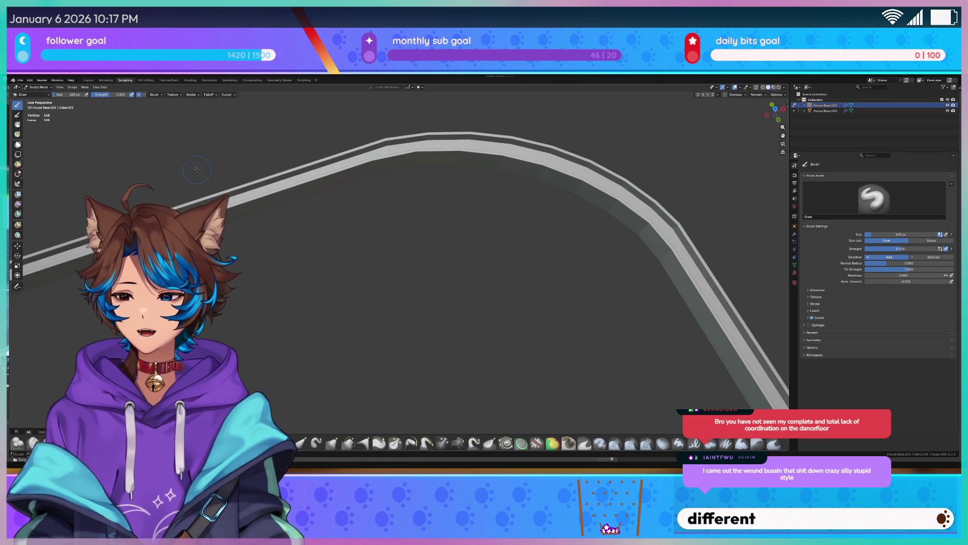
mouse_move(223, 158)
middle_mouse_down()
mouse_move(305, 205)
mouse_move(262, 240)
mouse_move(349, 271)
mouse_move(389, 232)
mouse_move(370, 242)
mouse_move(353, 327)
middle_mouse_up()
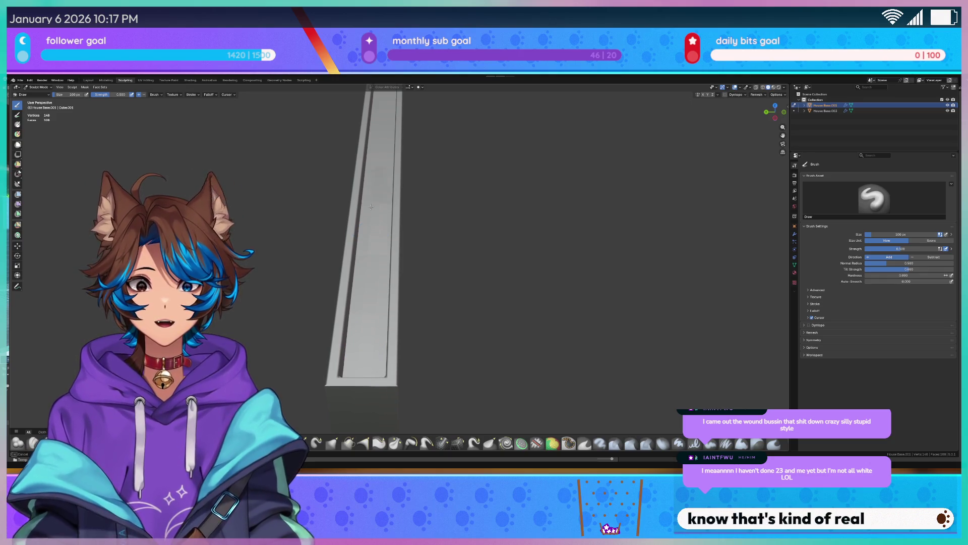
middle_click_drag(370, 207, 500, 204)
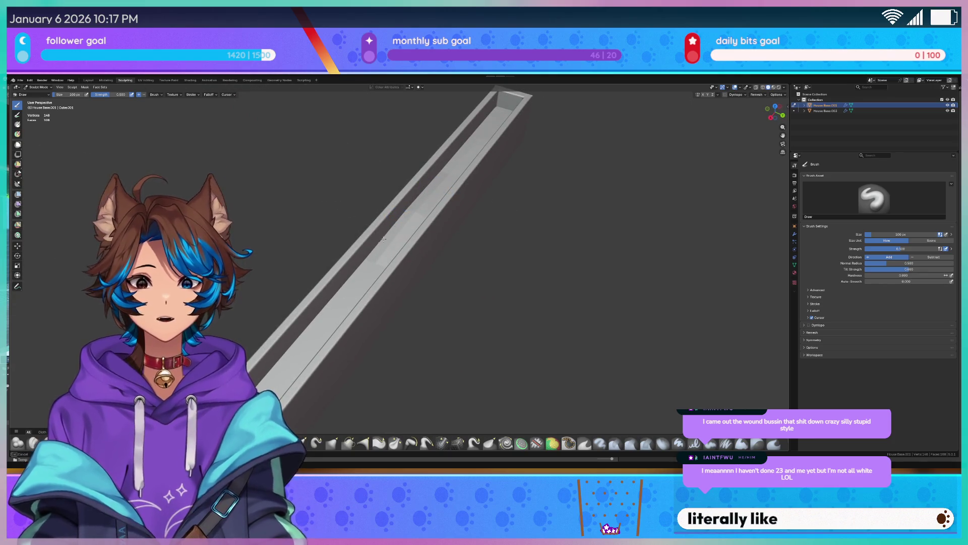
scroll(376, 254, "up", 4)
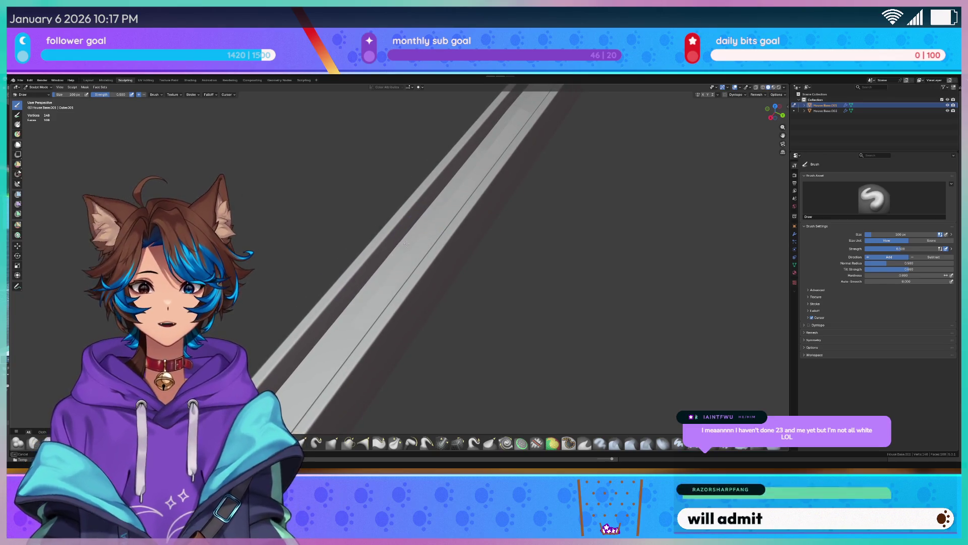
mouse_move(391, 272)
middle_mouse_down()
mouse_move(436, 221)
mouse_move(398, 241)
mouse_move(400, 98)
middle_mouse_up()
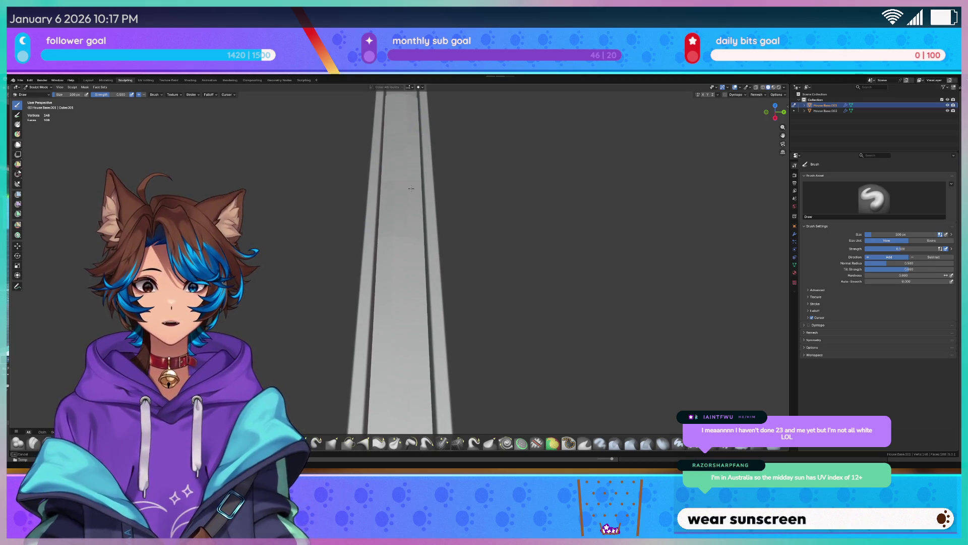
scroll(404, 227, "down", 5)
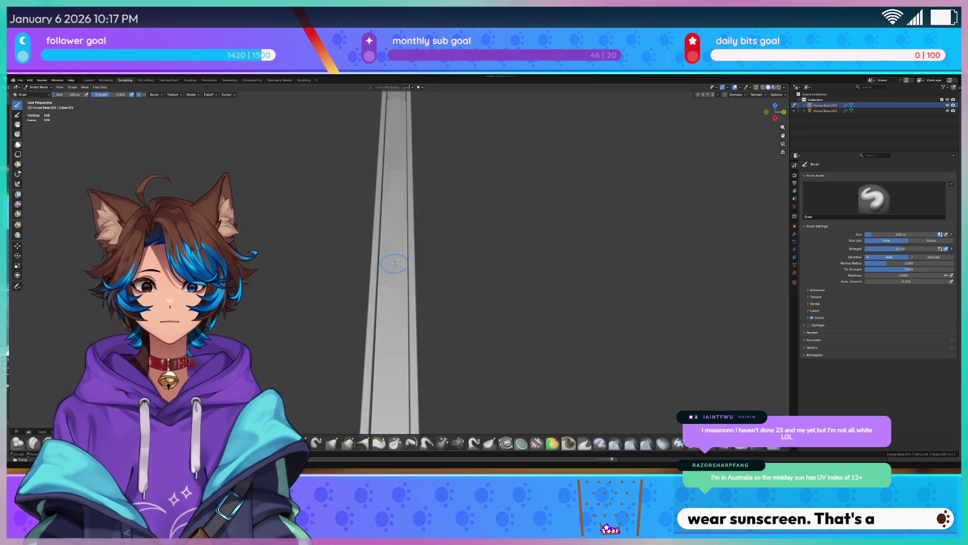
scroll(389, 292, "up", 3)
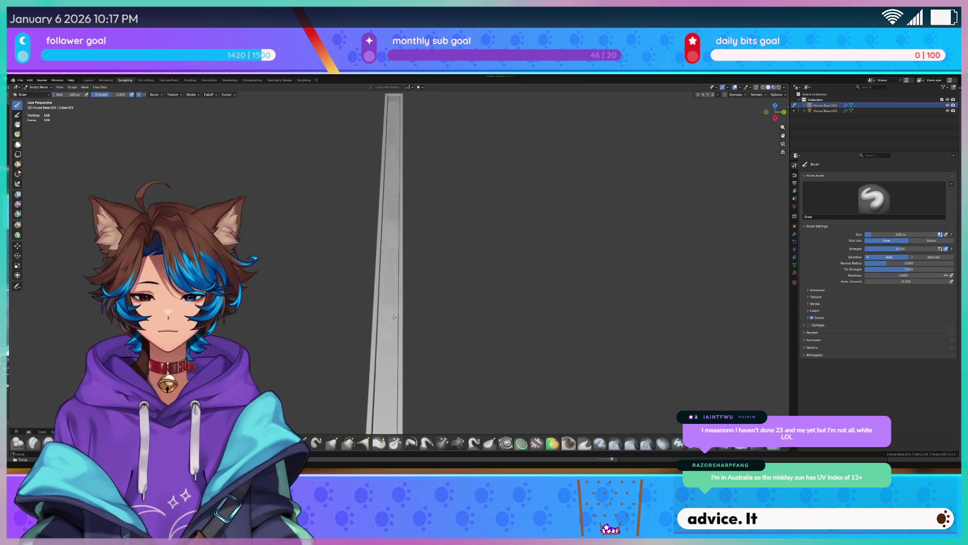
mouse_move(397, 356)
middle_mouse_down()
mouse_move(471, 386)
mouse_move(458, 376)
mouse_move(459, 387)
middle_mouse_up()
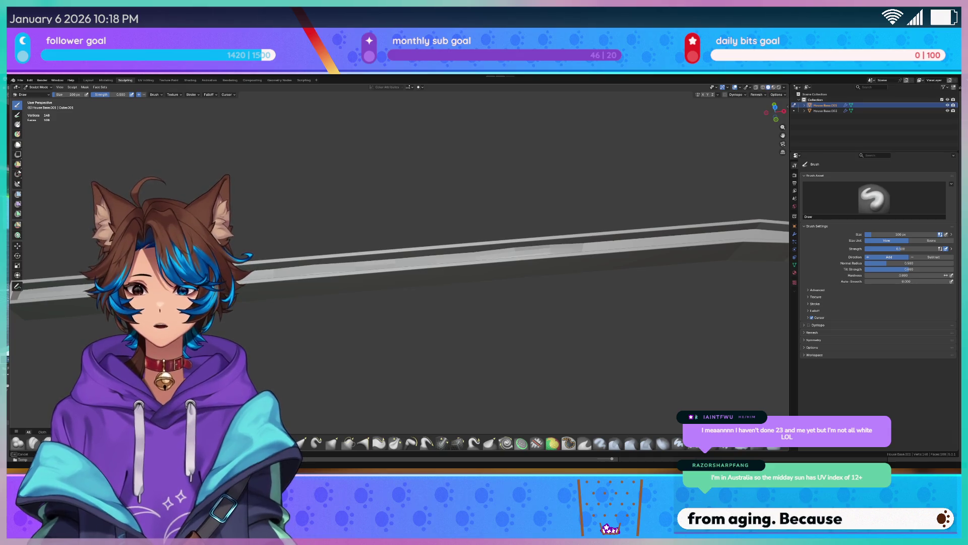
Orbit around the curved beam and sculpt a first Draw stroke along its face
mouse_move(312, 266)
middle_mouse_down()
mouse_move(323, 280)
mouse_move(292, 285)
middle_mouse_up()
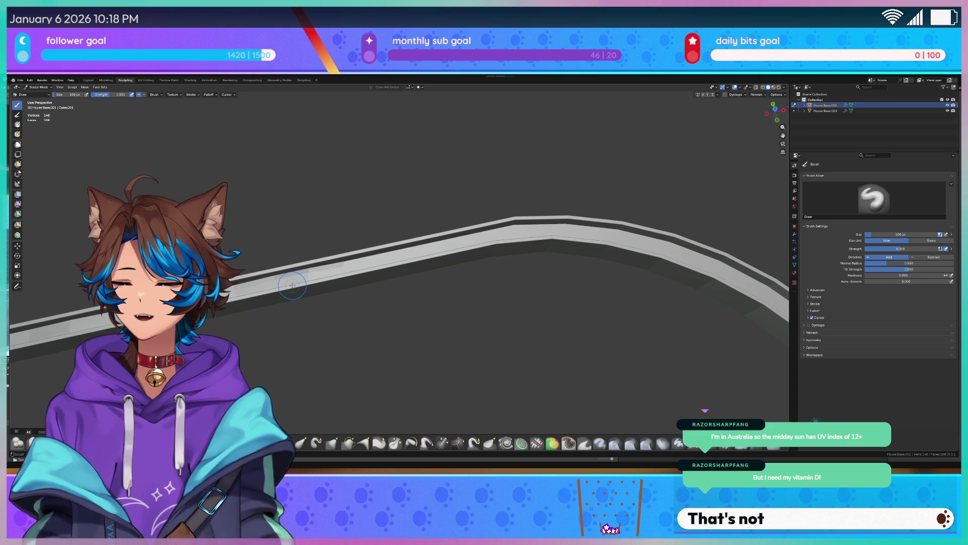
middle_click_drag(293, 285, 414, 254)
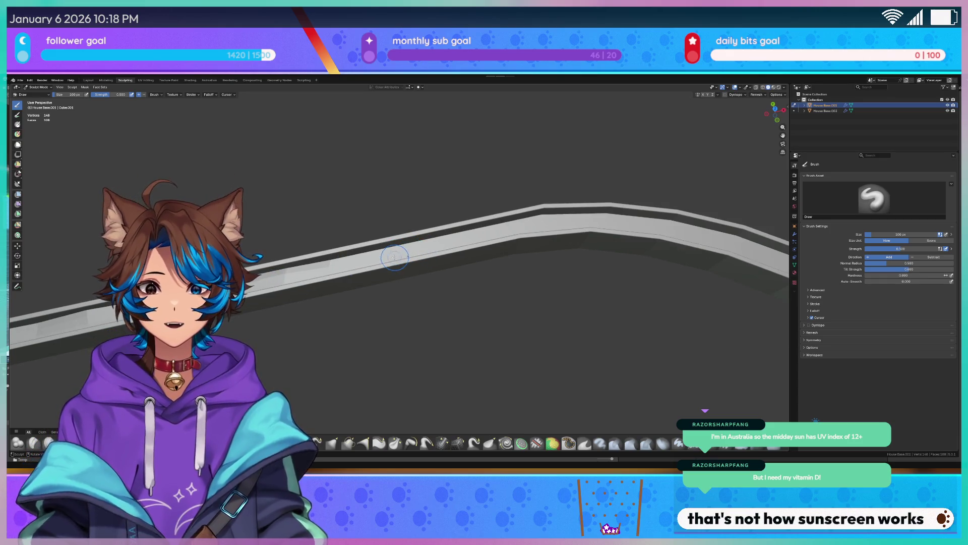
mouse_move(550, 218)
middle_mouse_down()
mouse_move(570, 218)
mouse_move(311, 215)
mouse_move(333, 217)
mouse_move(352, 182)
middle_mouse_up()
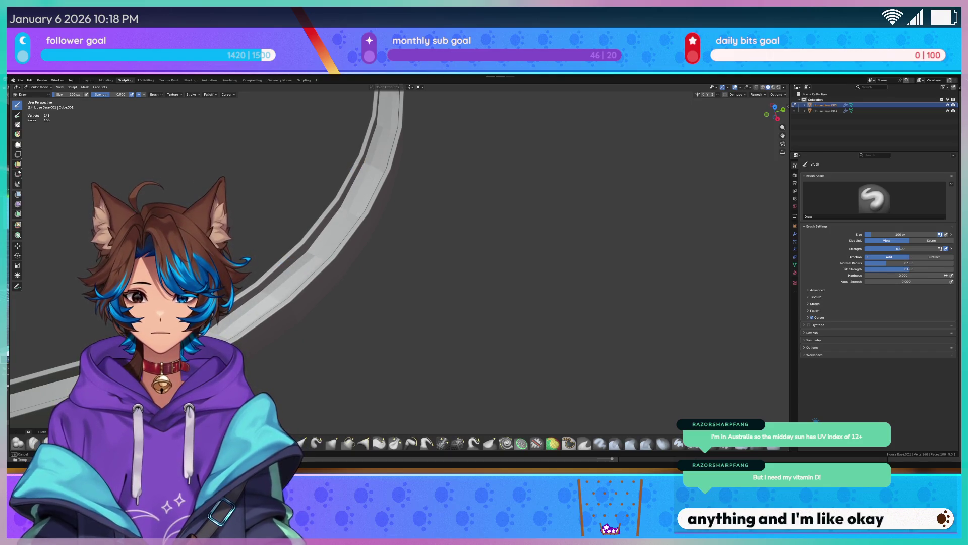
mouse_move(444, 222)
middle_mouse_down()
mouse_move(449, 256)
mouse_move(393, 295)
middle_mouse_up()
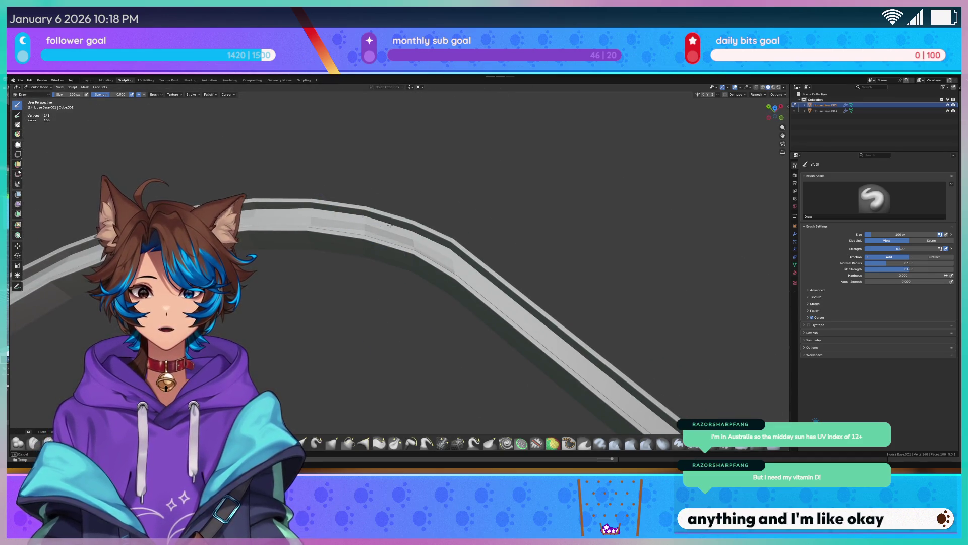
middle_click_drag(508, 286, 357, 197)
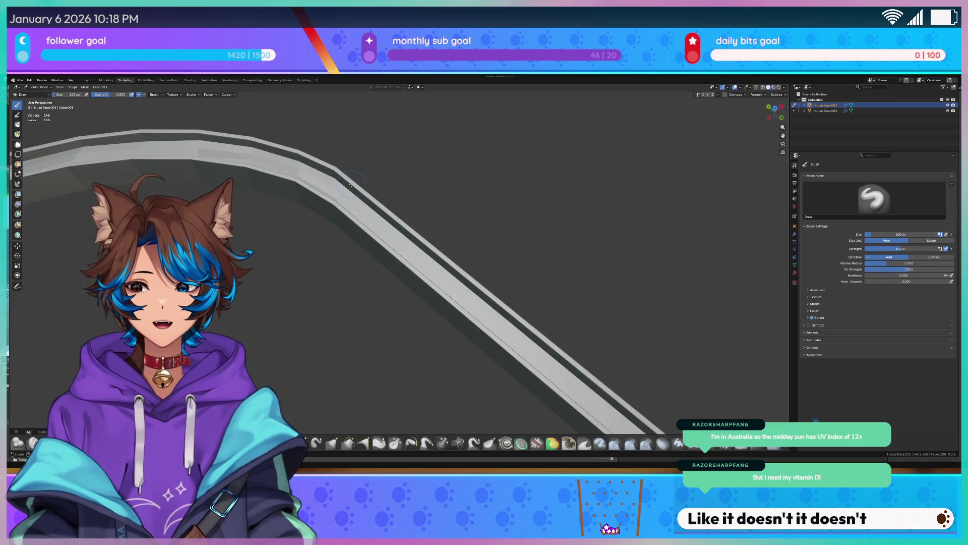
middle_click_drag(504, 352, 358, 284)
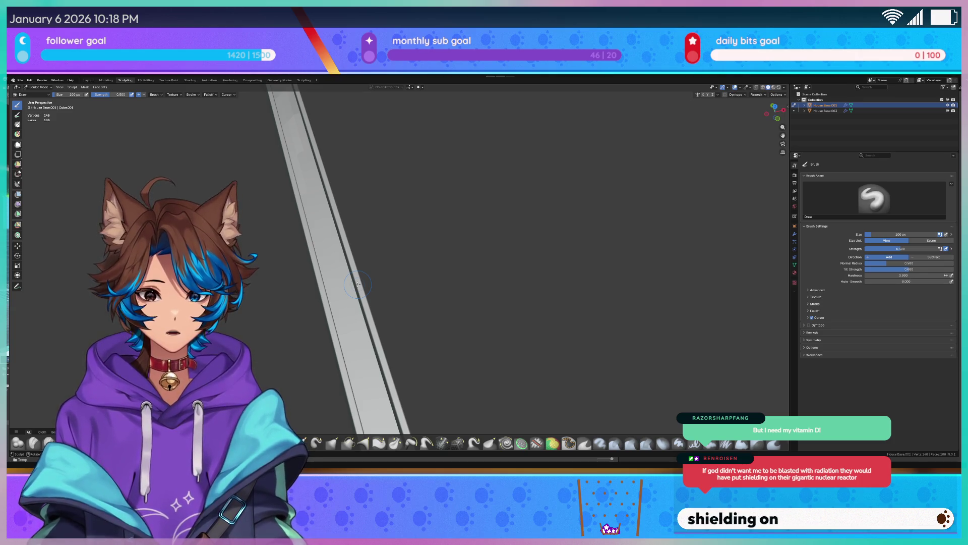
middle_click_drag(357, 283, 364, 207)
left_click_drag(327, 182, 320, 193)
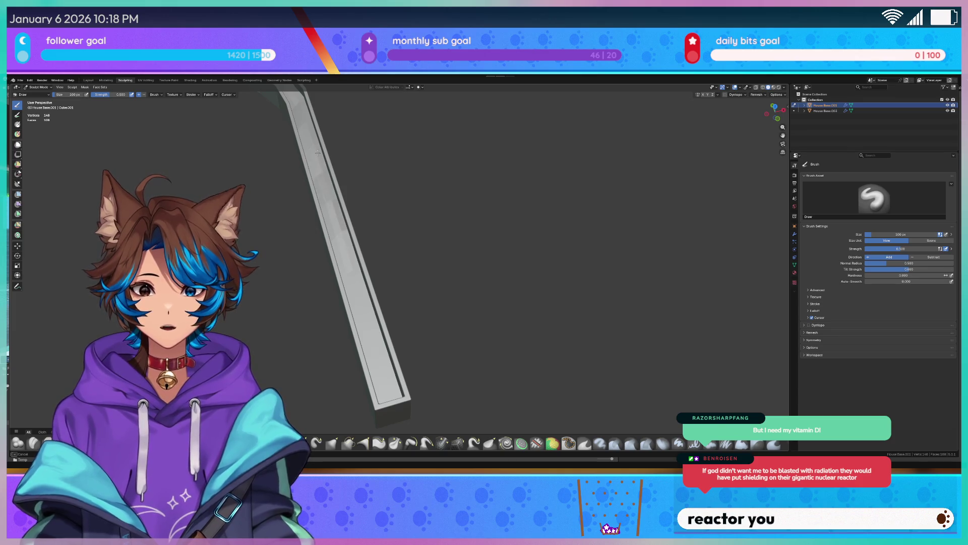
Orbit to the beam's inner face, add another Draw stroke, then leave sculpting
middle_click_drag(303, 193, 312, 188)
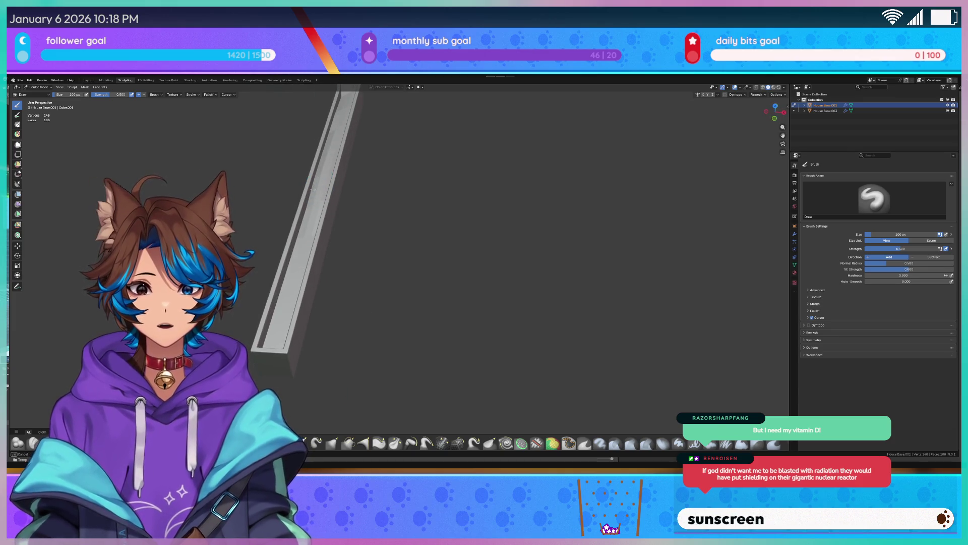
left_click_drag(313, 204, 300, 233)
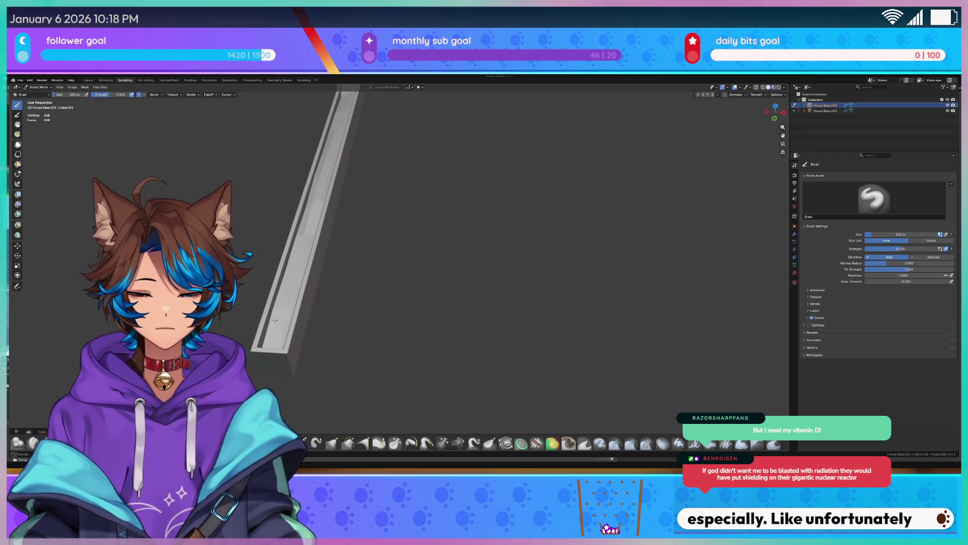
mouse_move(277, 290)
middle_mouse_down()
mouse_move(312, 334)
mouse_move(475, 261)
middle_mouse_up()
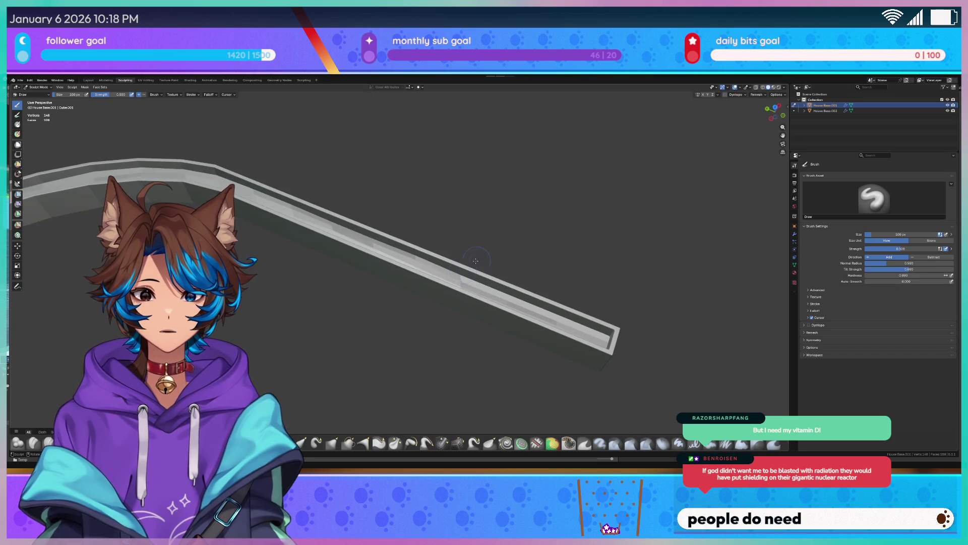
left_click_drag(499, 290, 511, 294)
scroll(449, 265, "up", 4)
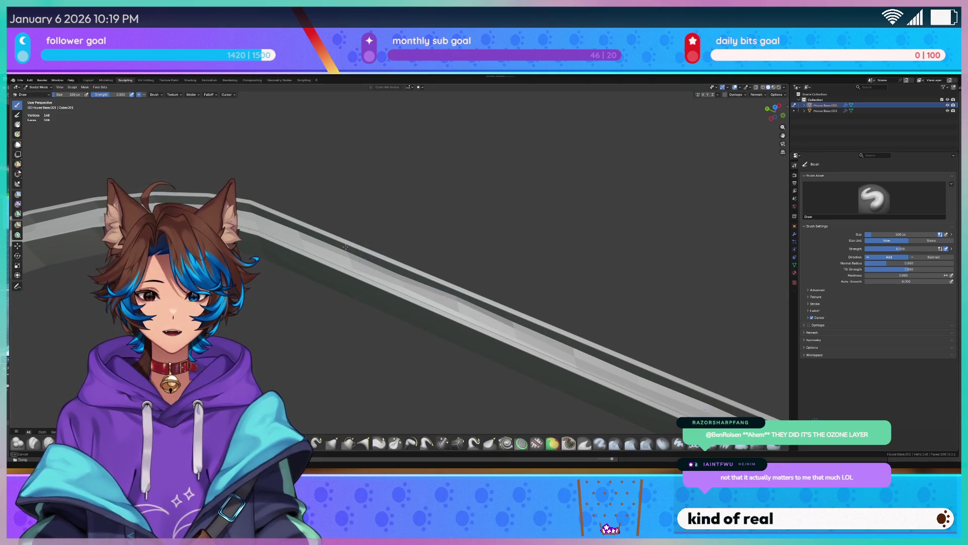
middle_click_drag(399, 275, 326, 198)
key("Tab")
key("Tab")
key("Tab")
key("Tab")
key("Tab")
In the Modeling workspace, remove the Bevel modifier from the curved wall
left_click(106, 79)
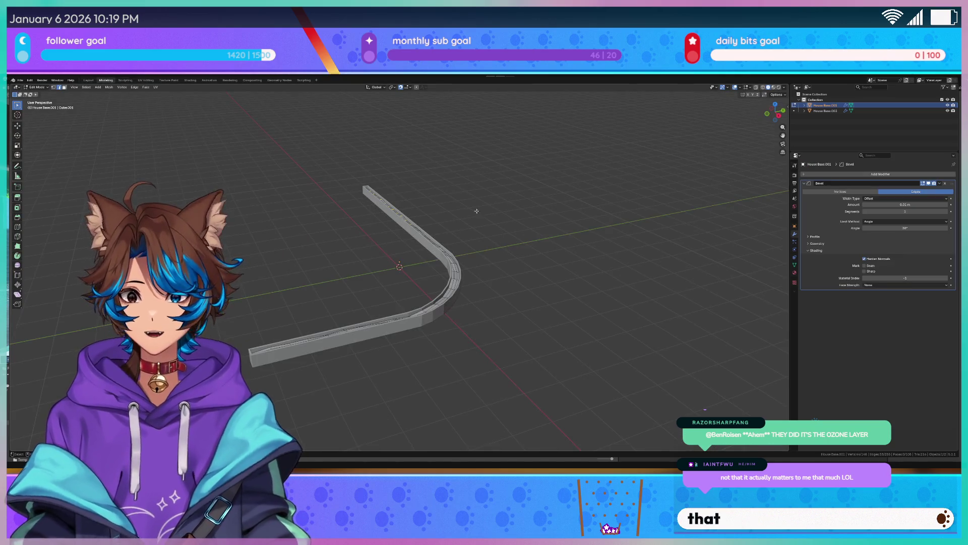
scroll(526, 268, "up", 4)
middle_click_drag(674, 309, 957, 185)
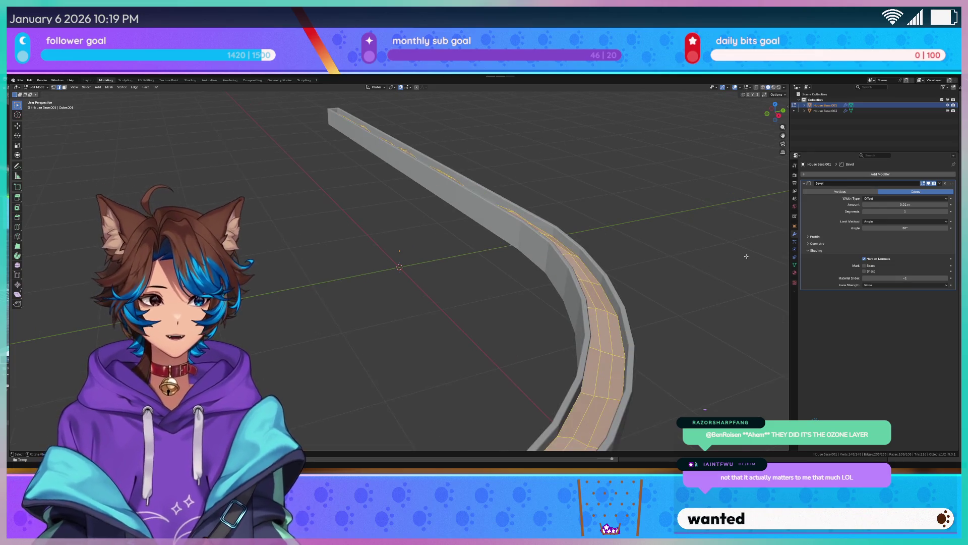
left_click(946, 184)
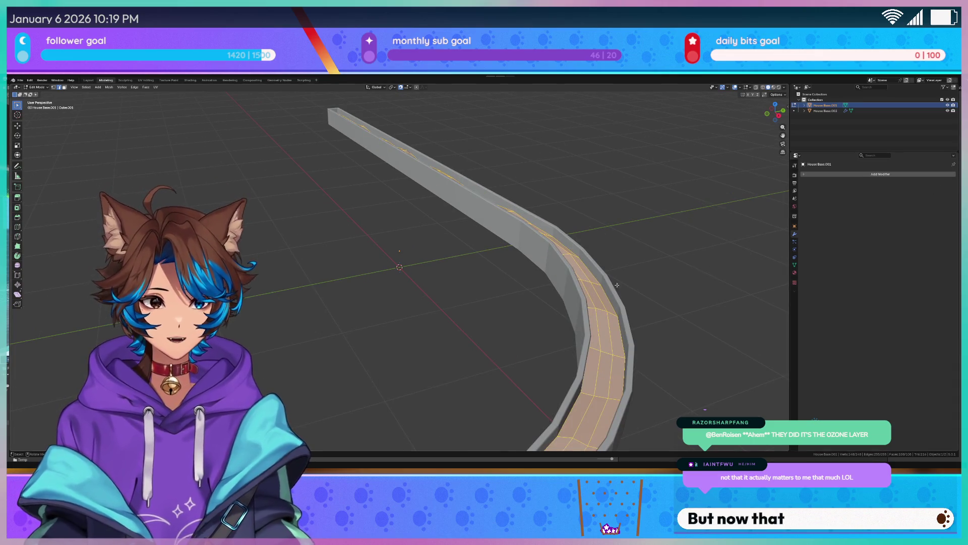
Return the wall to Object Mode and give it Shade Smooth
key("ctrl+e")
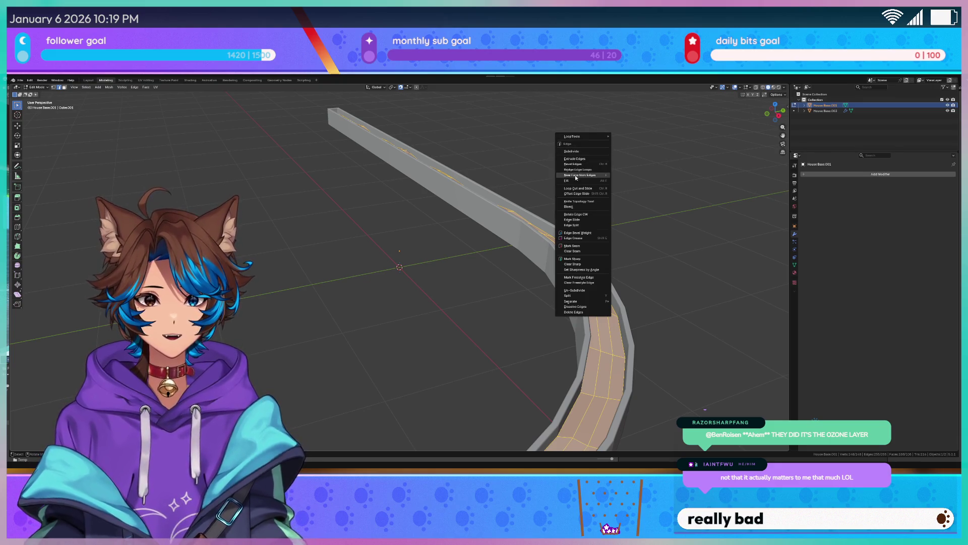
key("Escape")
key("ctrl+Tab")
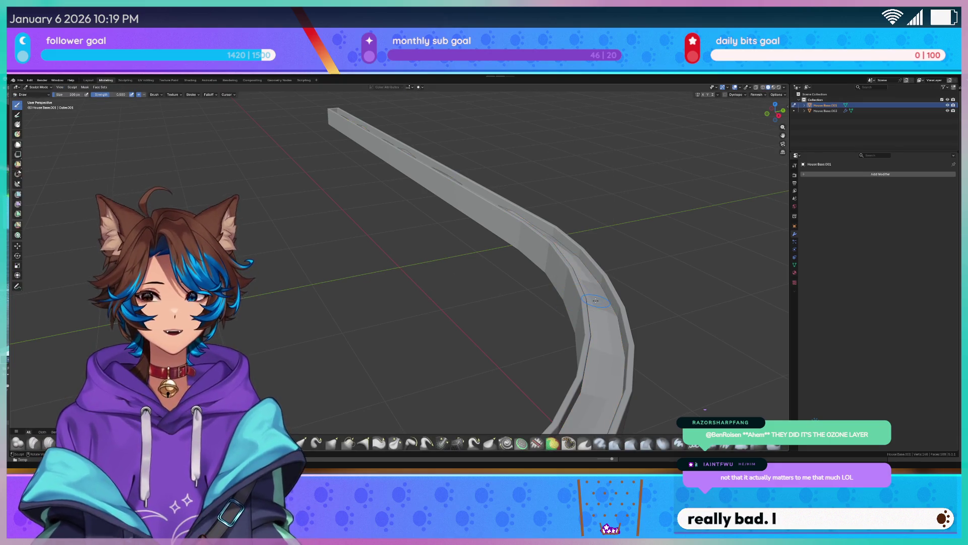
left_click(38, 87)
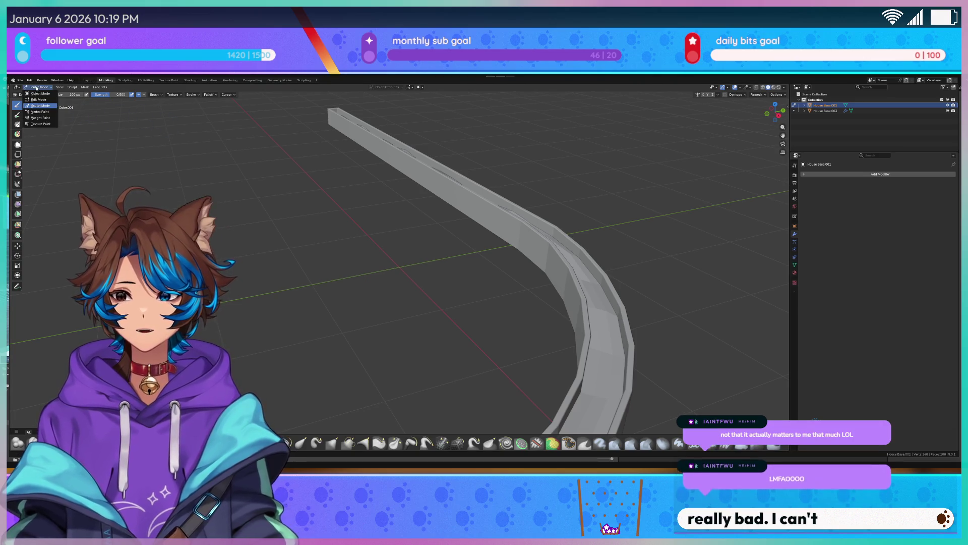
left_click(38, 94)
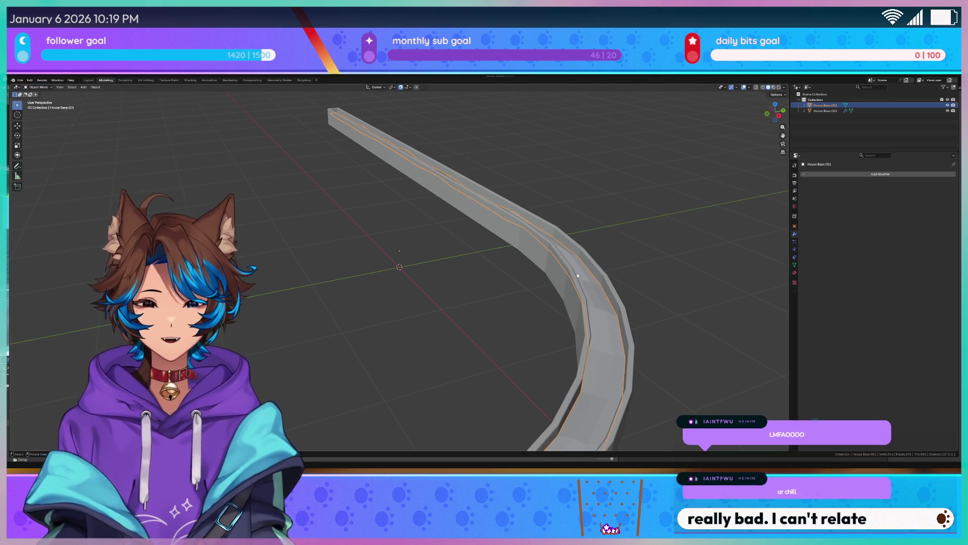
right_click(556, 250)
left_click(556, 250)
Move the wall's selected faces vertically along Z in Edit Mode, then clear the selection
mouse_move(556, 249)
middle_mouse_down()
mouse_move(661, 231)
mouse_move(606, 232)
mouse_move(674, 231)
mouse_move(601, 268)
mouse_move(521, 270)
mouse_move(471, 259)
mouse_move(469, 237)
middle_mouse_up()
key("Tab")
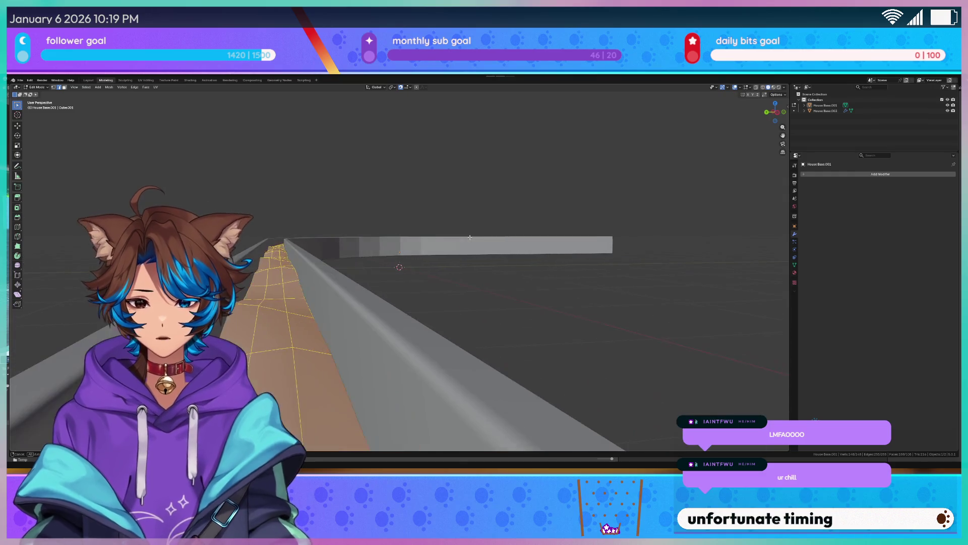
key("z")
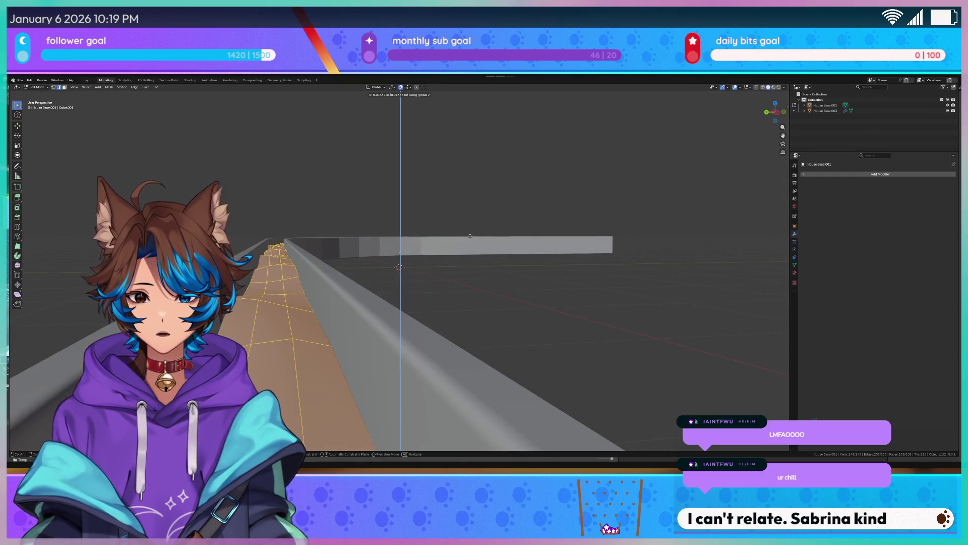
left_click(472, 234)
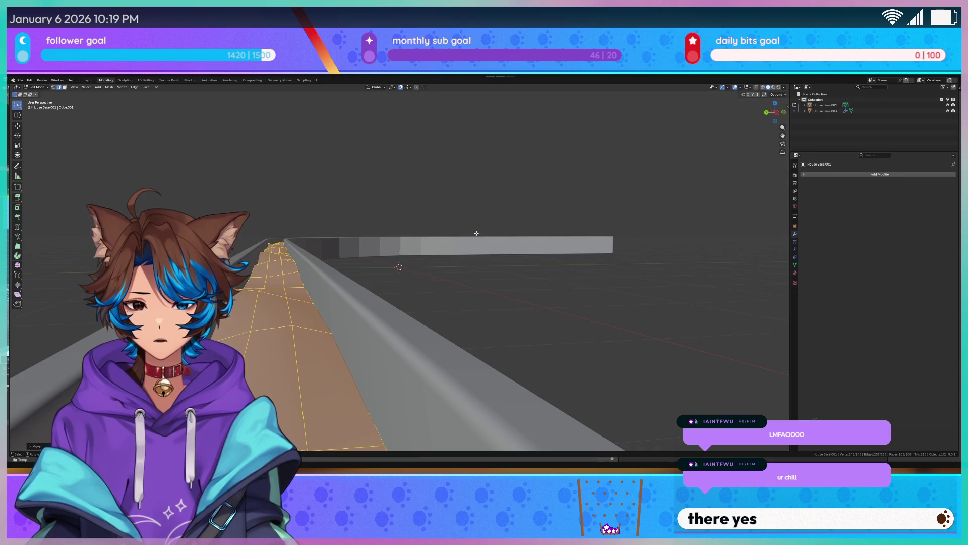
scroll(416, 128, "down", 5)
key("alt+a")
mouse_move(417, 158)
middle_mouse_down()
mouse_move(518, 194)
mouse_move(489, 225)
mouse_move(547, 218)
mouse_move(549, 240)
middle_mouse_up()
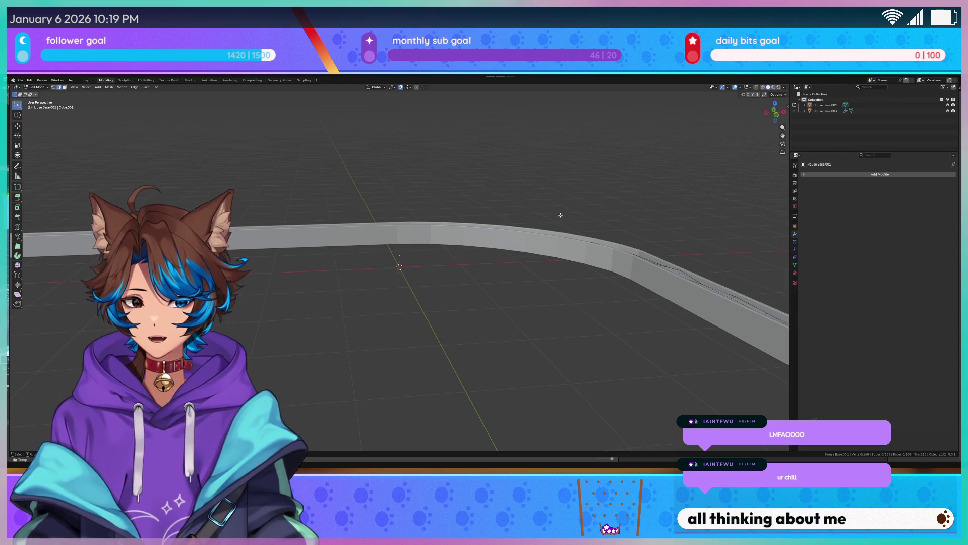
Back in Object Mode, select the House Base.003 wall and toggle its Edit Mode
key("Tab")
mouse_move(353, 302)
middle_mouse_down()
mouse_move(337, 313)
mouse_move(422, 304)
middle_mouse_up()
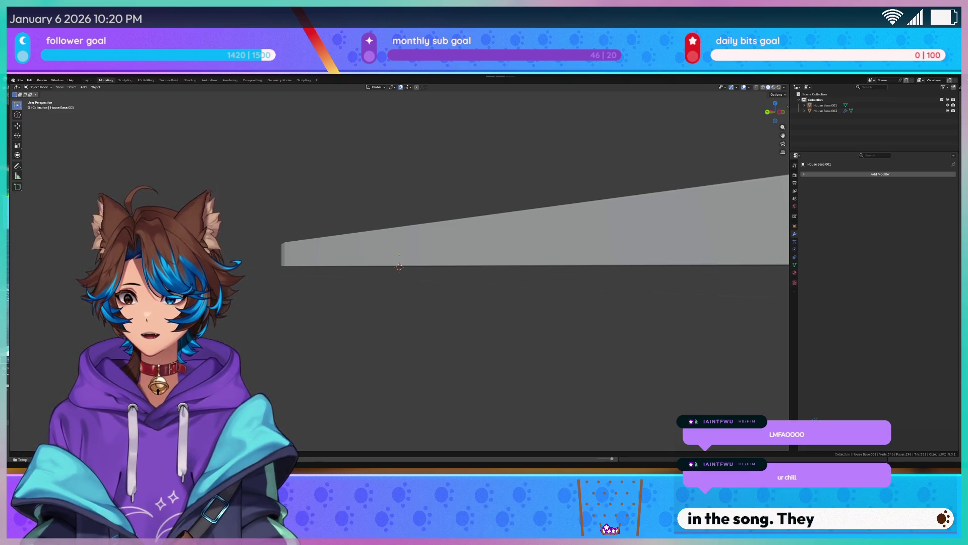
mouse_move(238, 236)
middle_mouse_down()
mouse_move(372, 240)
mouse_move(376, 269)
middle_mouse_up()
key("Tab")
key("Tab")
left_click(379, 268)
scroll(378, 268, "down", 3)
key("Tab")
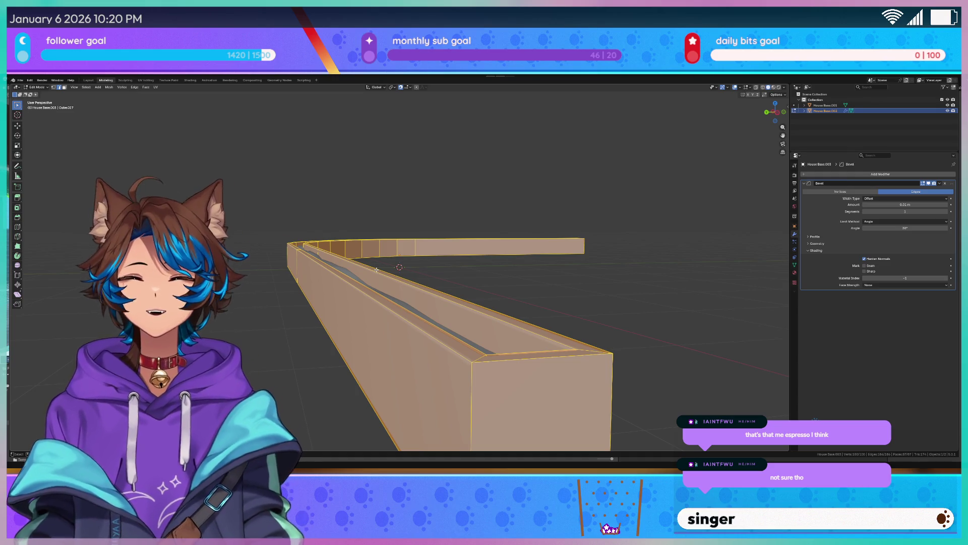
mouse_move(376, 268)
middle_mouse_down()
mouse_move(323, 310)
mouse_move(283, 316)
middle_mouse_up()
left_click(286, 313, "alt")
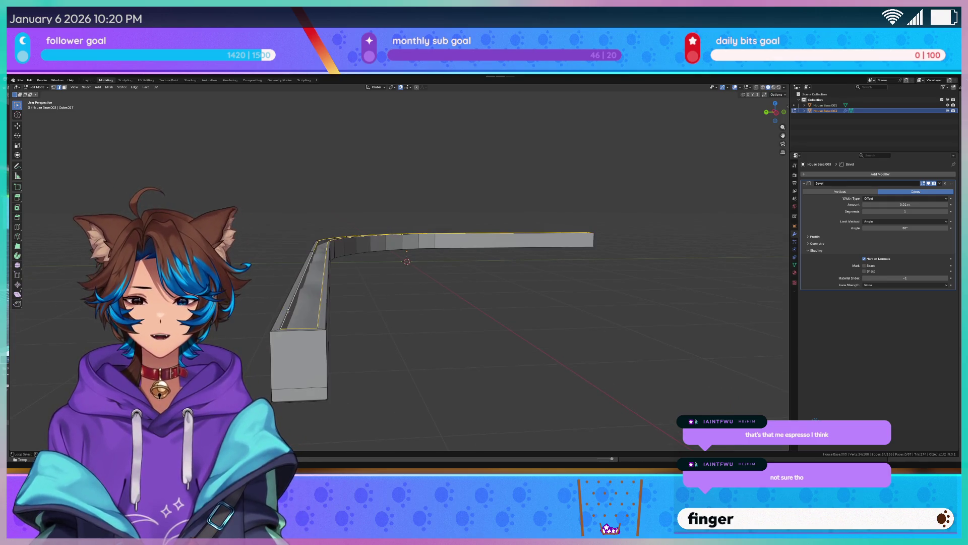
right_click(287, 310)
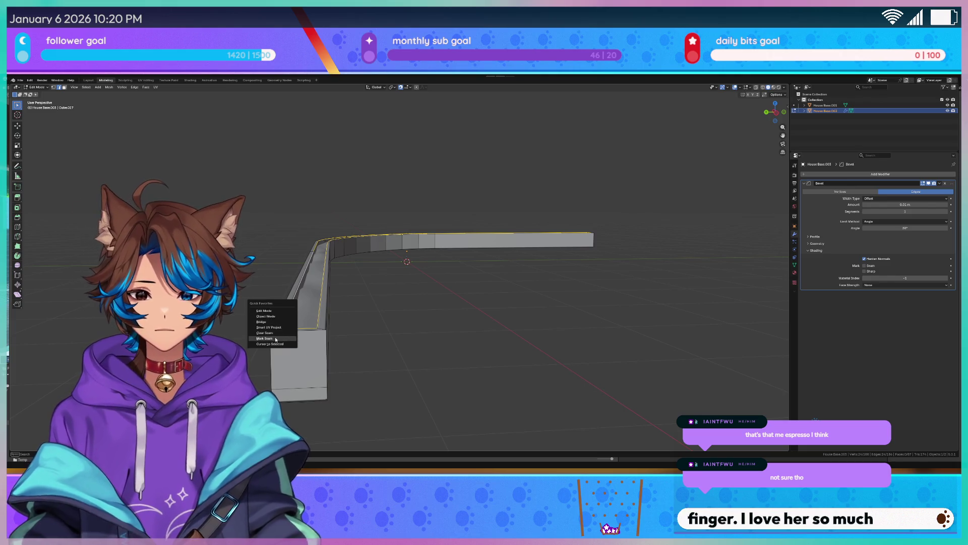
left_click(278, 320)
left_click(278, 315, "alt")
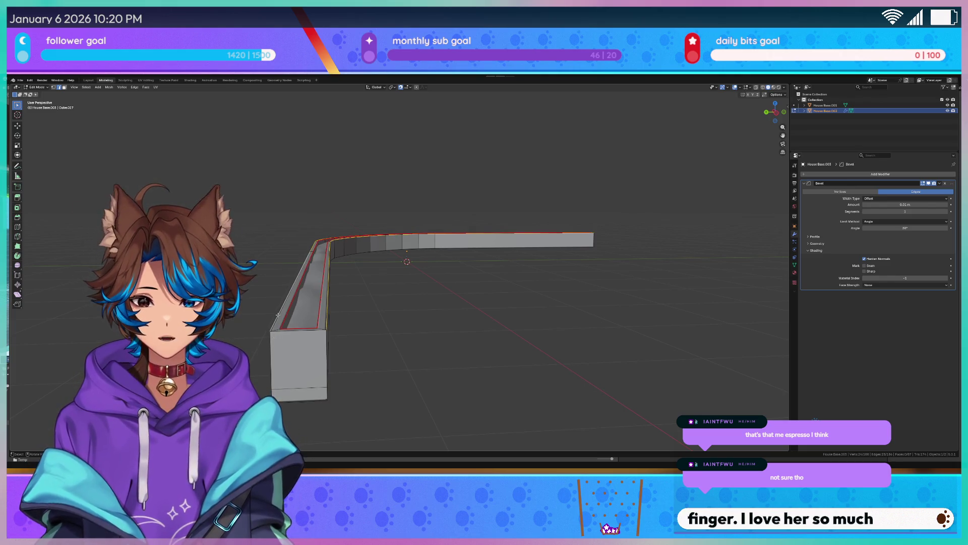
mouse_move(316, 321)
middle_mouse_down()
mouse_move(475, 293)
mouse_move(553, 322)
mouse_move(560, 315)
middle_mouse_up()
right_click(475, 292)
left_click(473, 295)
left_click(555, 317)
left_click(611, 271, "alt")
middle_click_drag(611, 271, 674, 197)
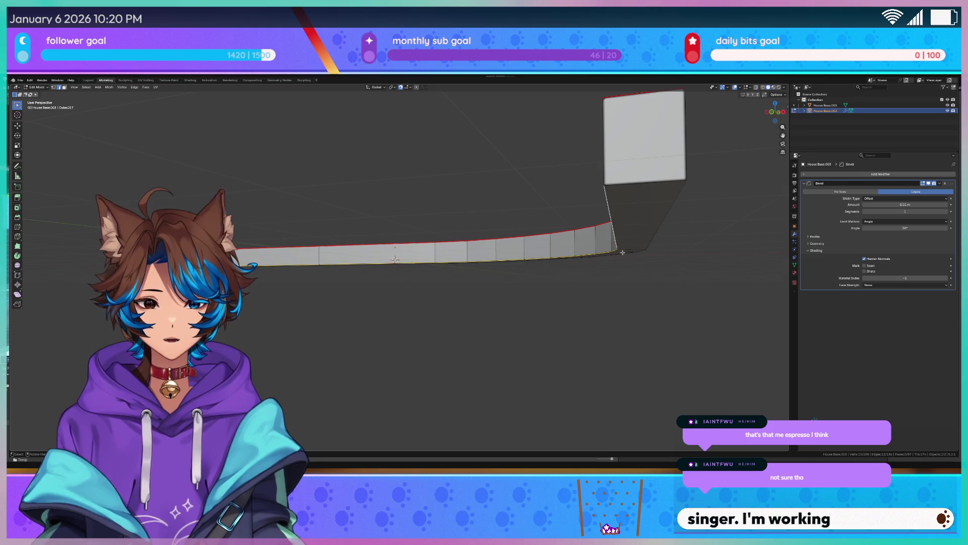
left_click(674, 198, "alt+shift")
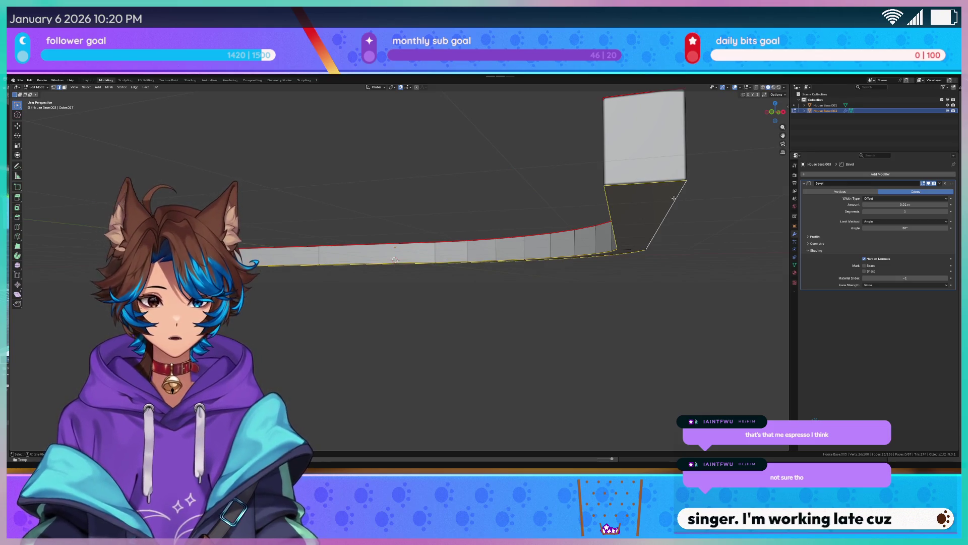
right_click(654, 197)
left_click(654, 197)
mouse_move(654, 198)
middle_mouse_down()
mouse_move(267, 253)
mouse_move(338, 309)
middle_mouse_up()
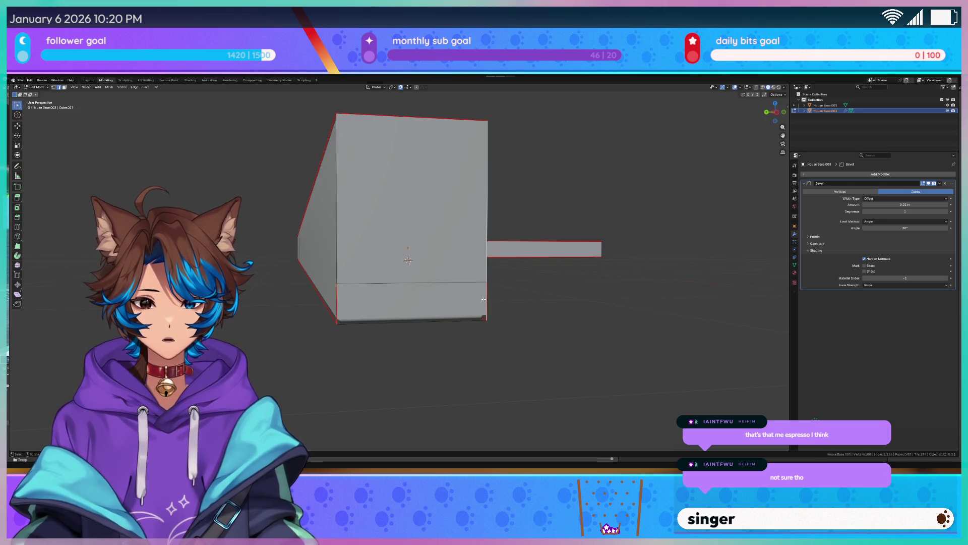
mouse_move(422, 282)
middle_mouse_down()
mouse_move(454, 298)
mouse_move(441, 297)
middle_mouse_up()
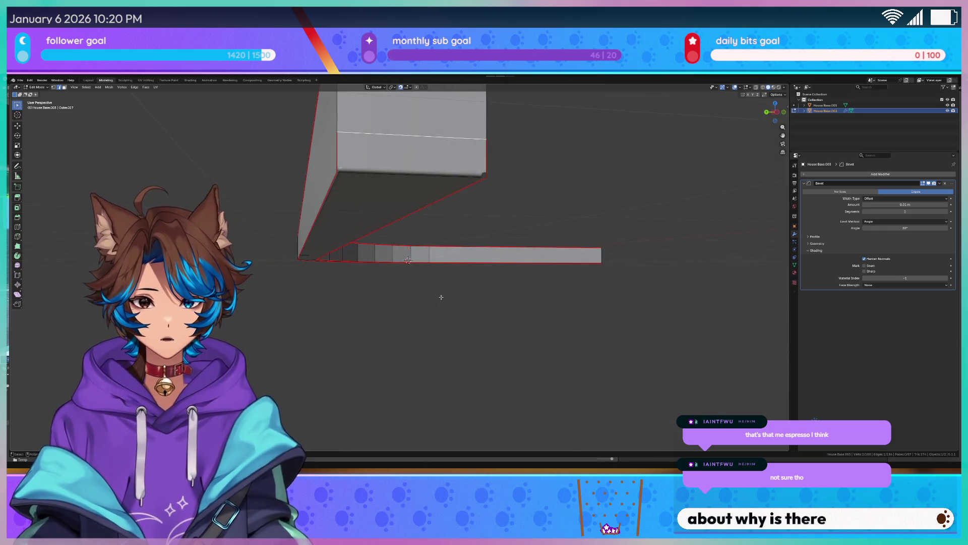
middle_click_drag(528, 154, 525, 201)
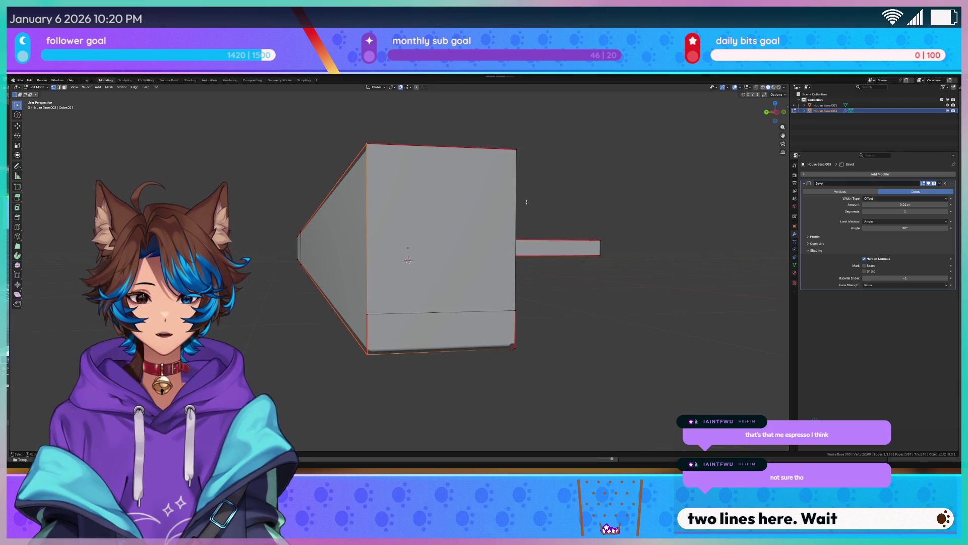
Dissolve the extra horizontal edge across the box's lower front
left_click(411, 353)
right_click(411, 352)
key("Escape")
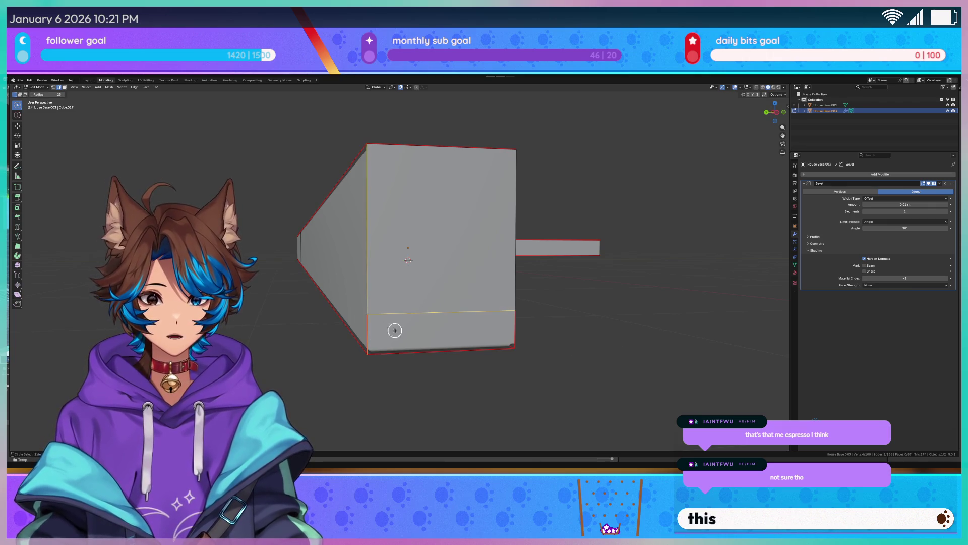
left_click(422, 314)
mouse_move(421, 314)
middle_mouse_down()
mouse_move(540, 335)
mouse_move(633, 242)
mouse_move(378, 309)
mouse_move(421, 314)
middle_mouse_up()
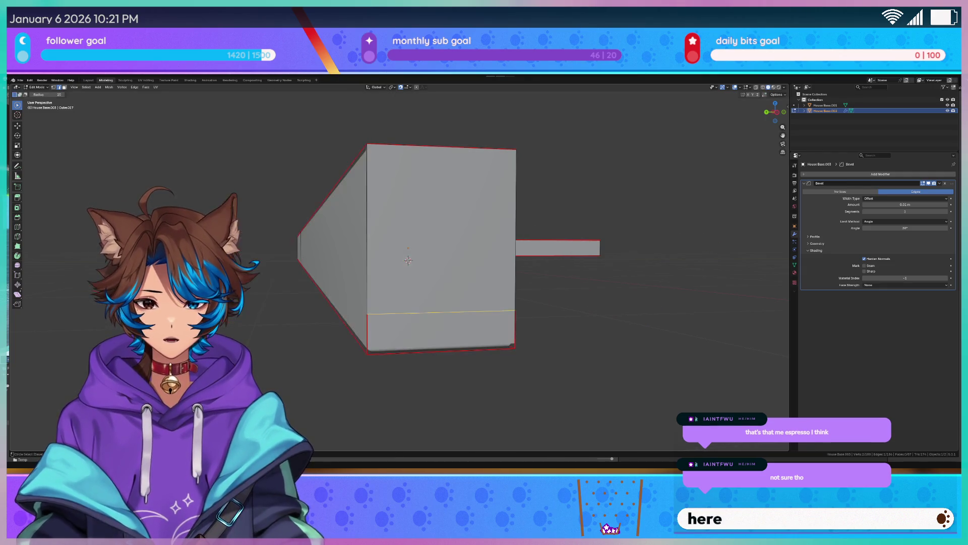
key("x")
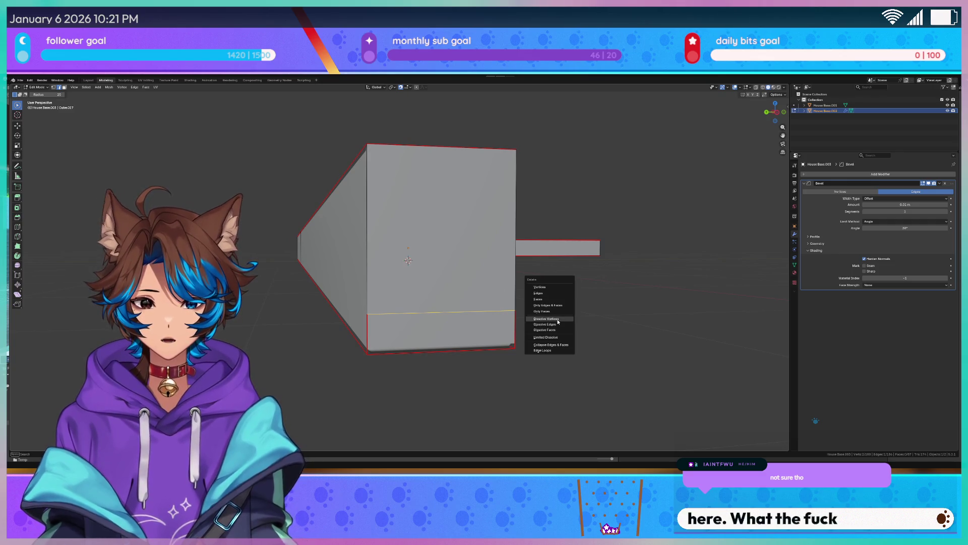
left_click(545, 324)
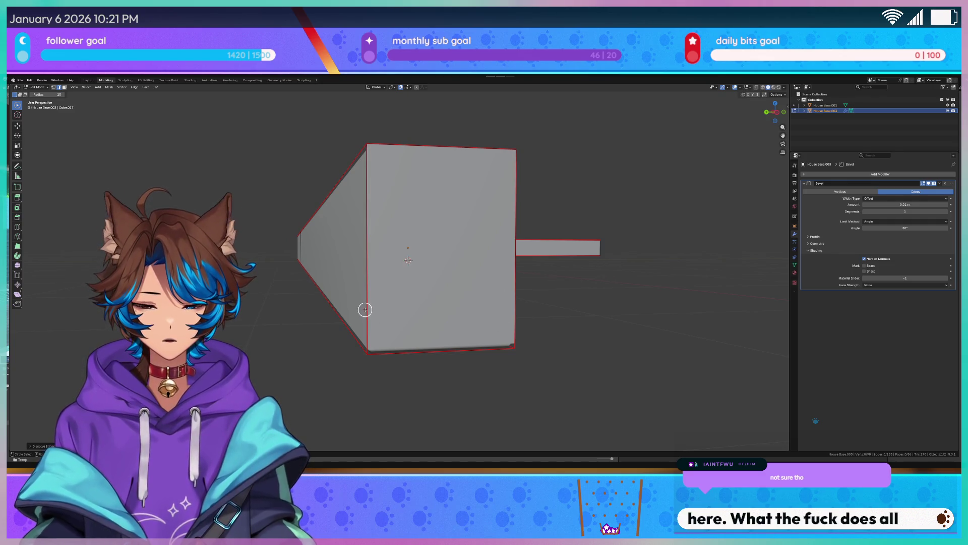
Select the box's right vertical edge, trying and cancelling moves on it
left_click(510, 303)
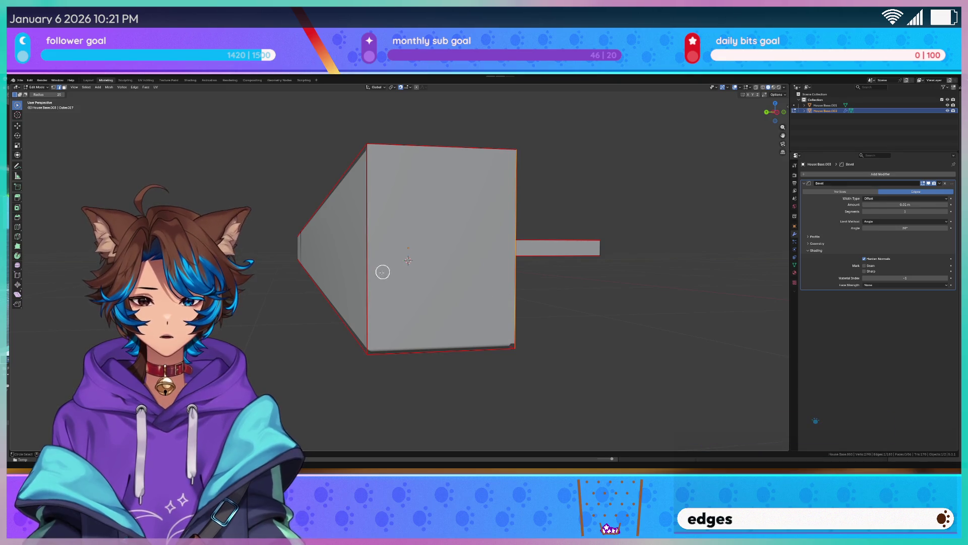
key("q")
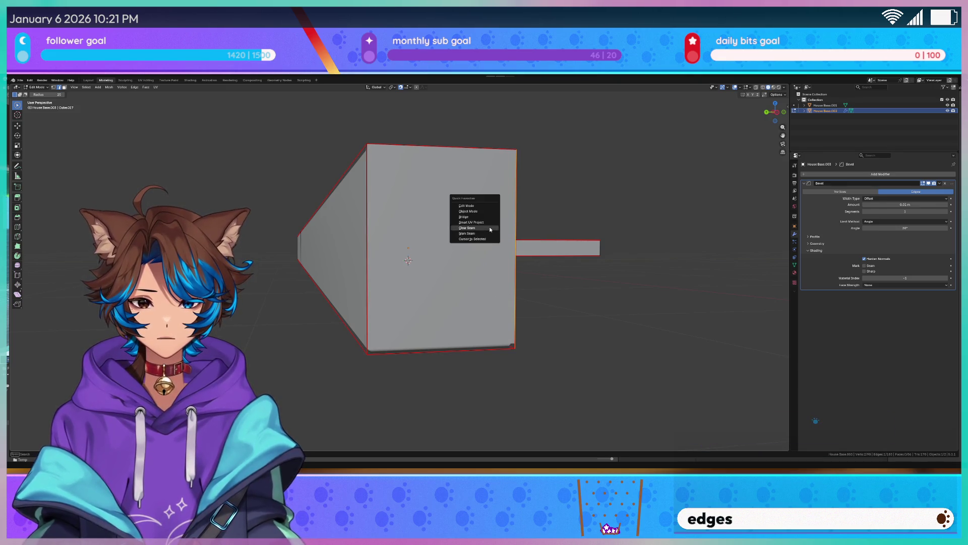
scroll(549, 245, "down", 5)
left_click(621, 256)
middle_click_drag(375, 264, 424, 275)
key("g")
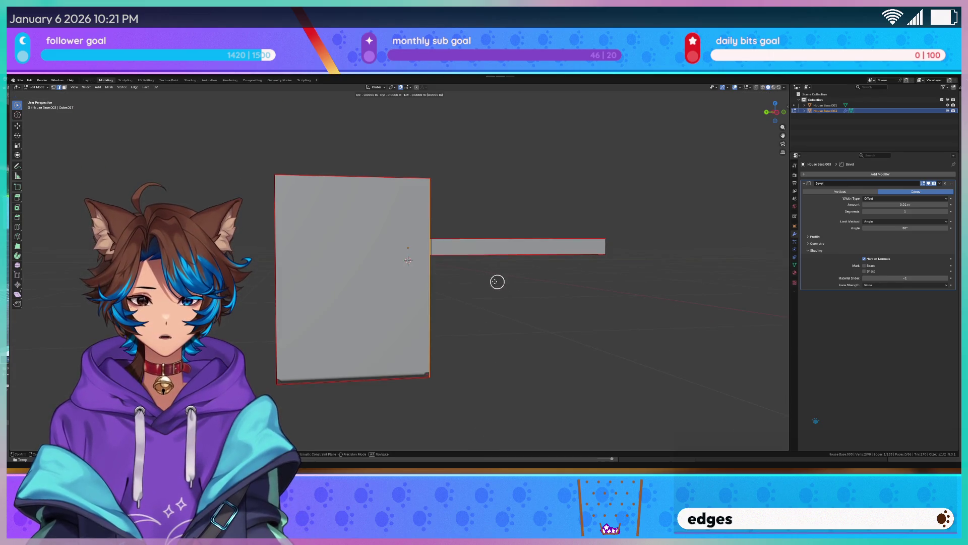
key("z")
key("Escape")
key("c")
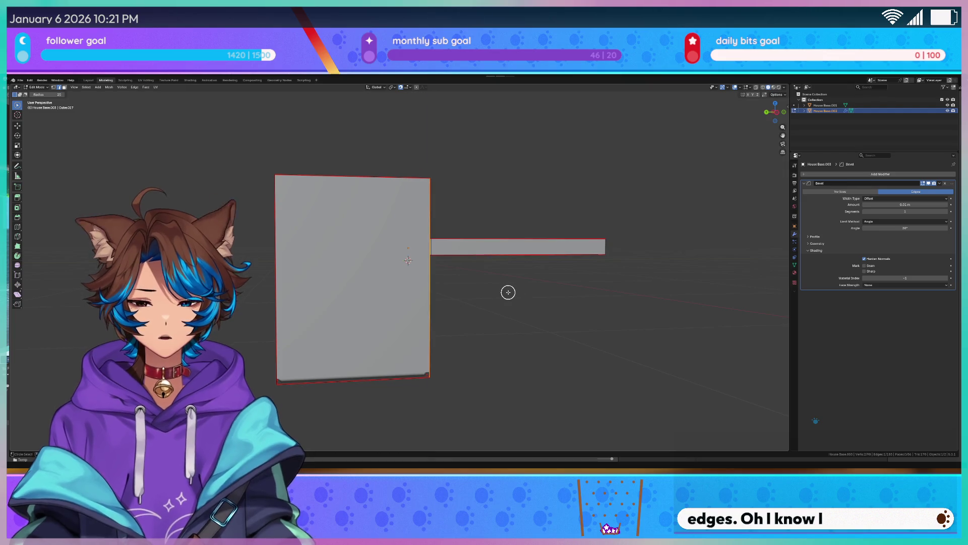
key("Escape")
key("g")
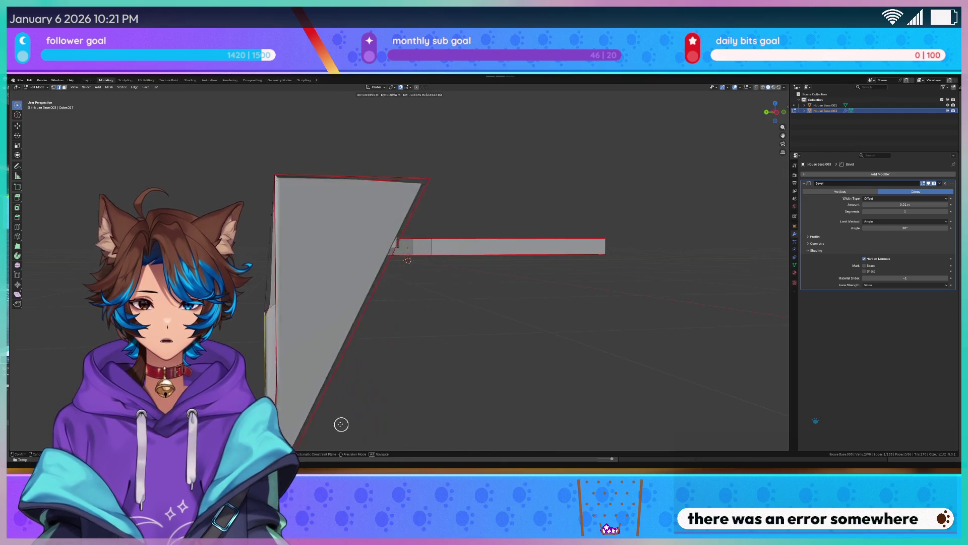
key("Escape")
Clear the seams from the selected edges and switch the view to wireframe
key("q")
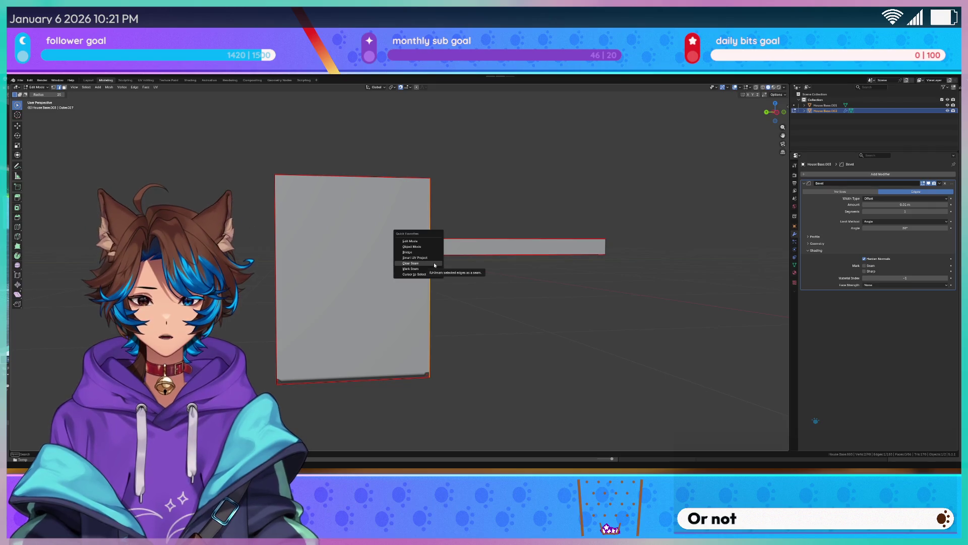
left_click(434, 265)
key("c")
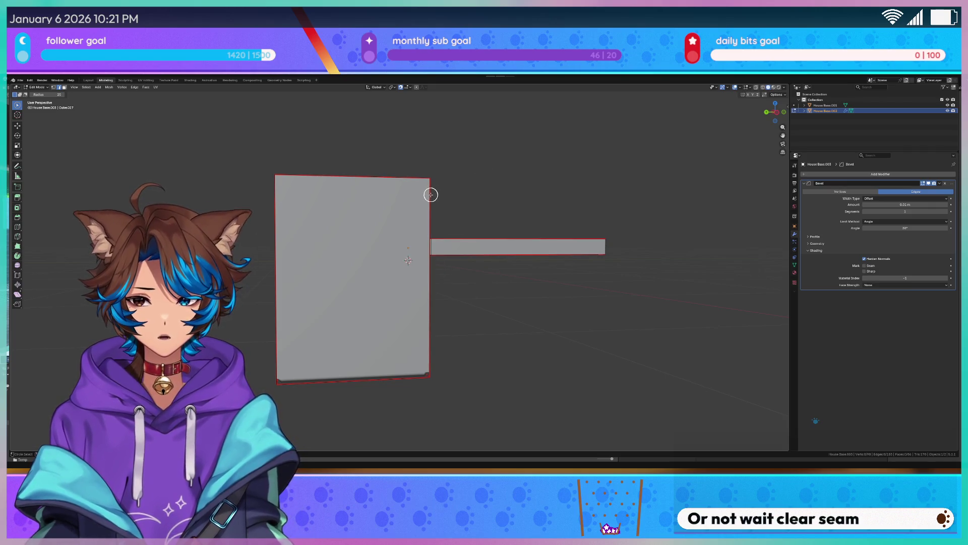
key("Escape")
key("q")
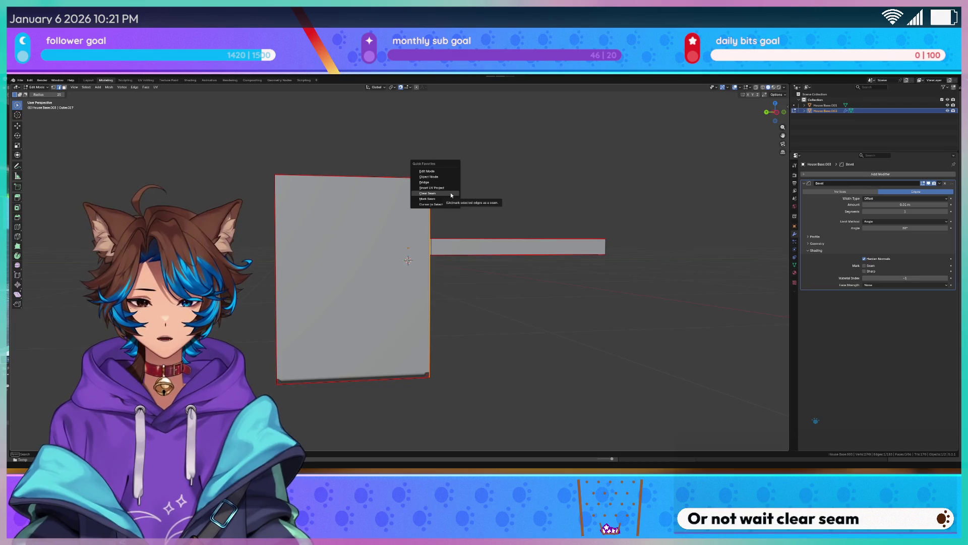
left_click(452, 195)
key("c")
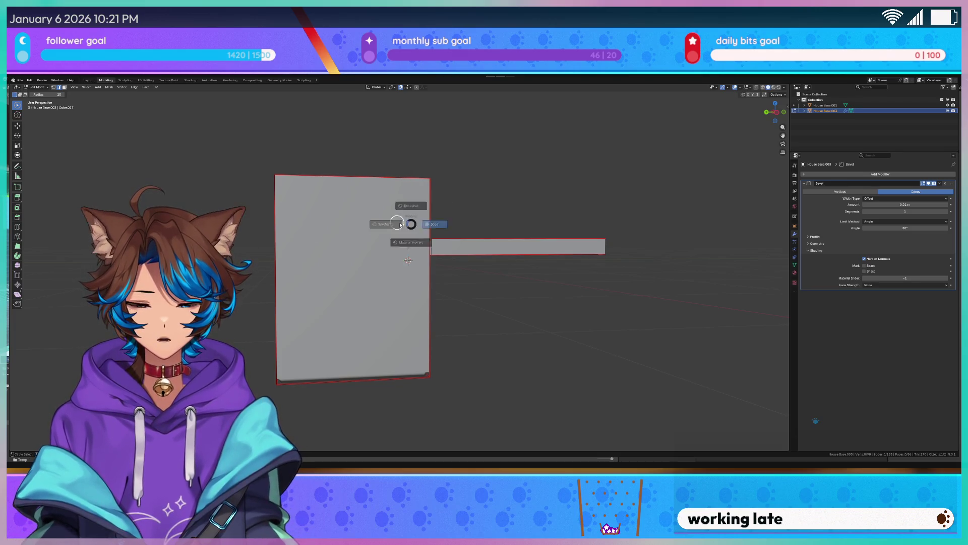
key("shift+z")
left_click_drag(422, 206, 439, 201)
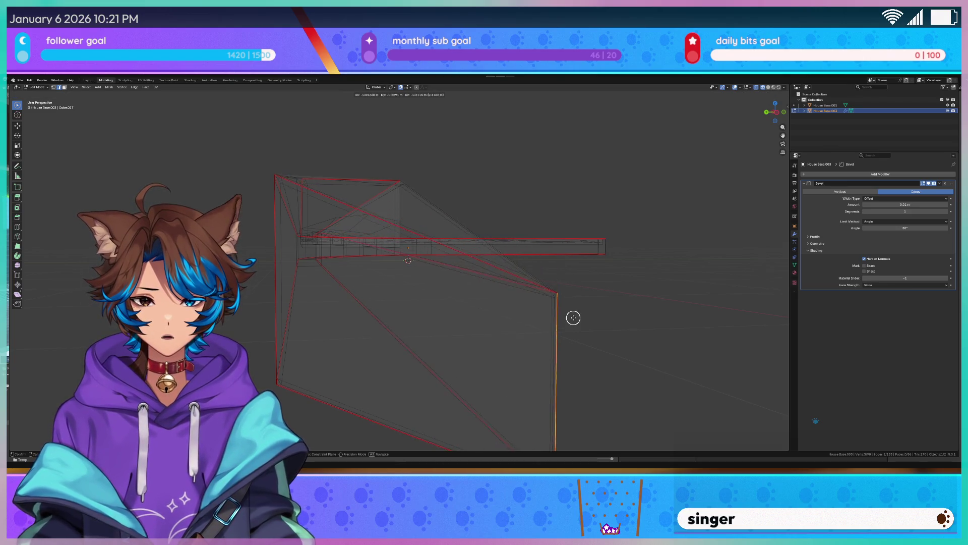
Clear the seam on the box's right vertical edge, cancelling a trial edge slide
key("q")
left_click(489, 240)
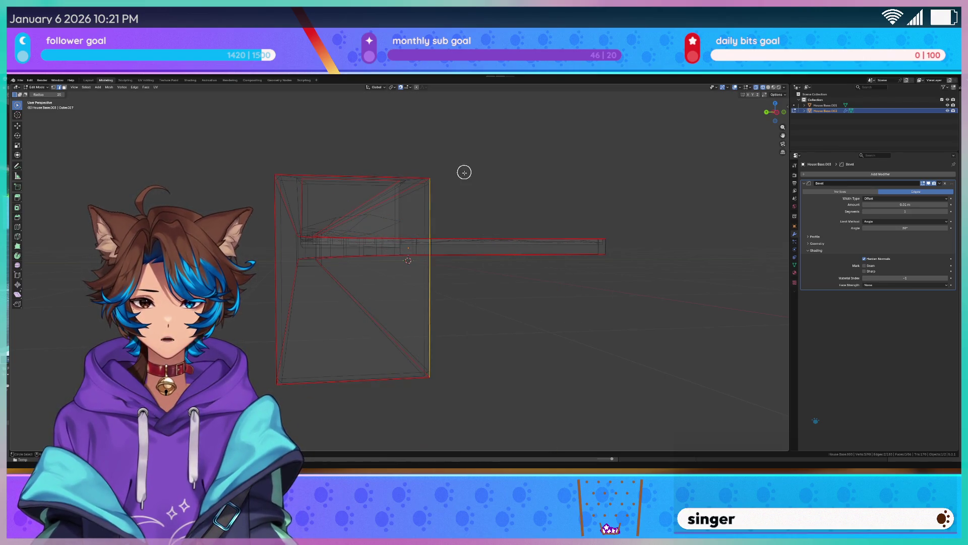
left_click(433, 197)
key("g")
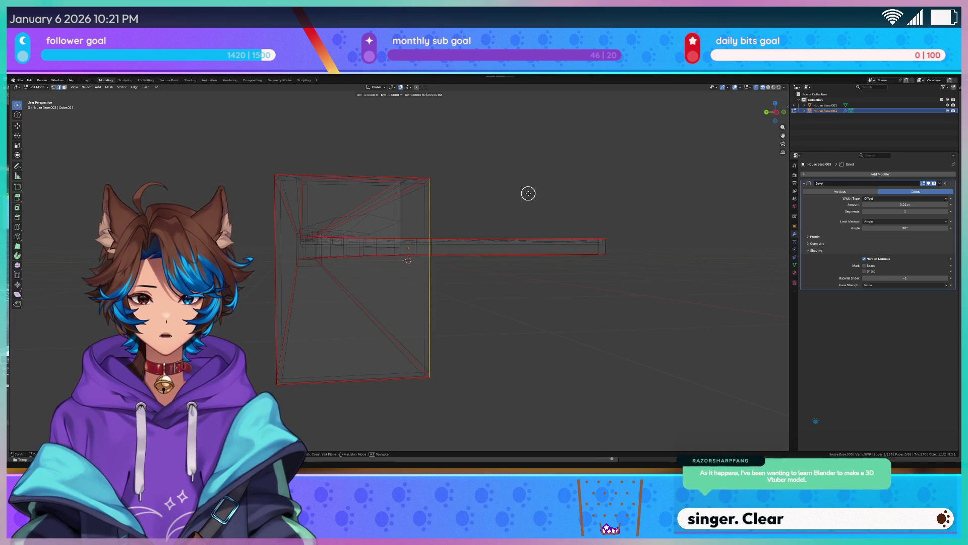
key("g")
key("g")
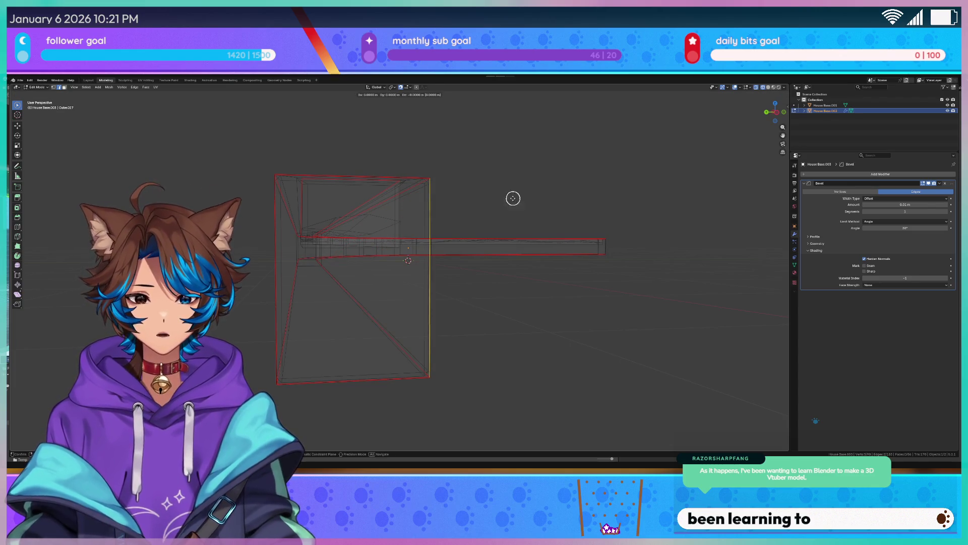
key("Escape")
key("q")
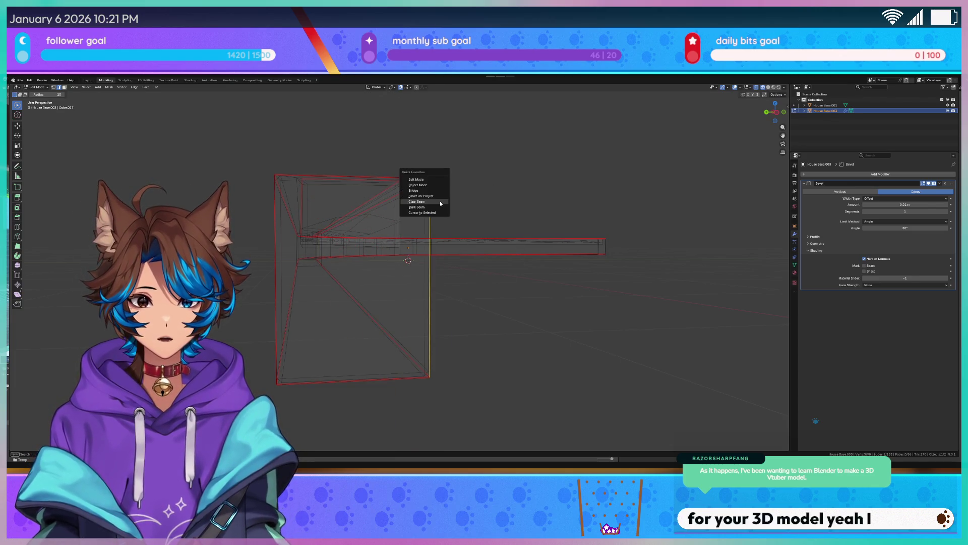
key("c")
Keep wireframe shading, then select the entire mesh and frame it in view
key("q")
key("Escape")
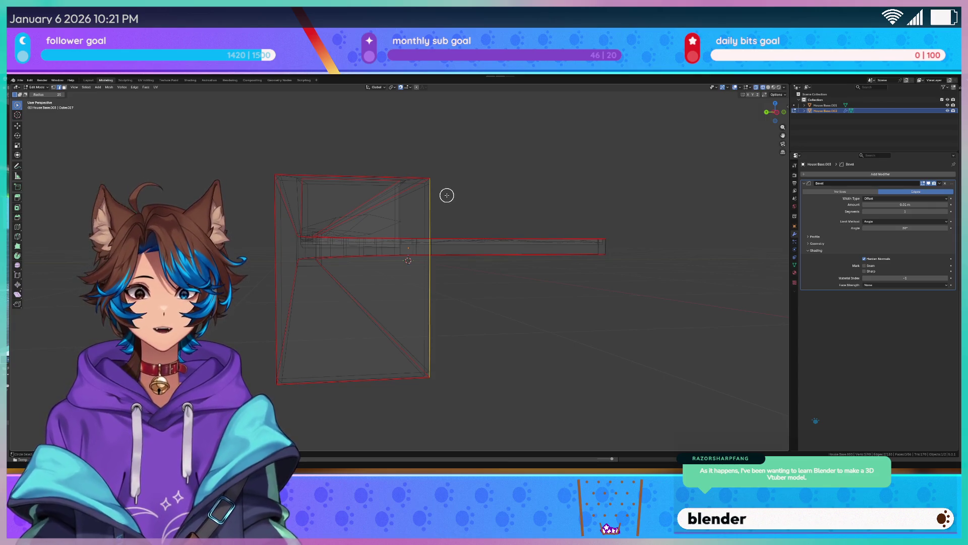
key("z")
left_click(438, 192)
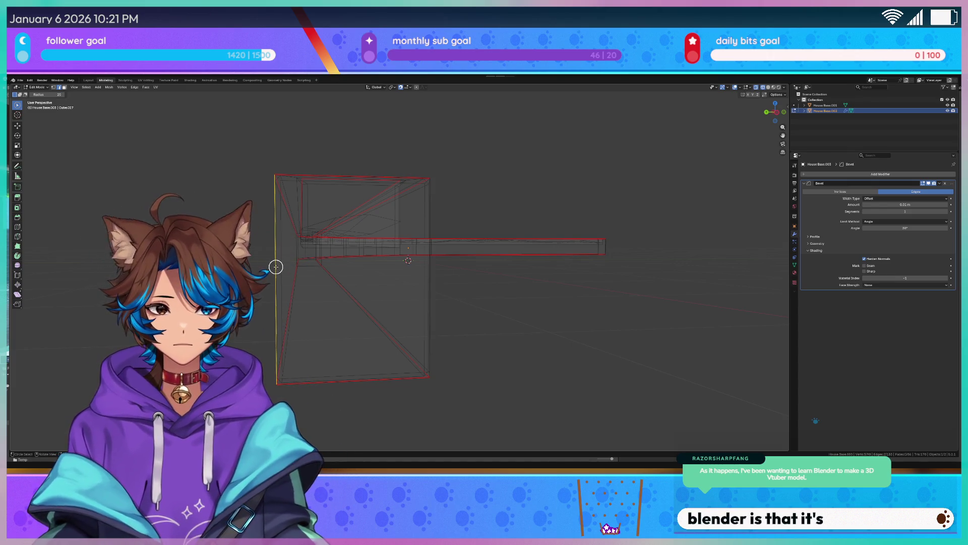
key("a")
key("KP_Decimal")
key("KP_2")
key("KP_2")
key("KP_2")
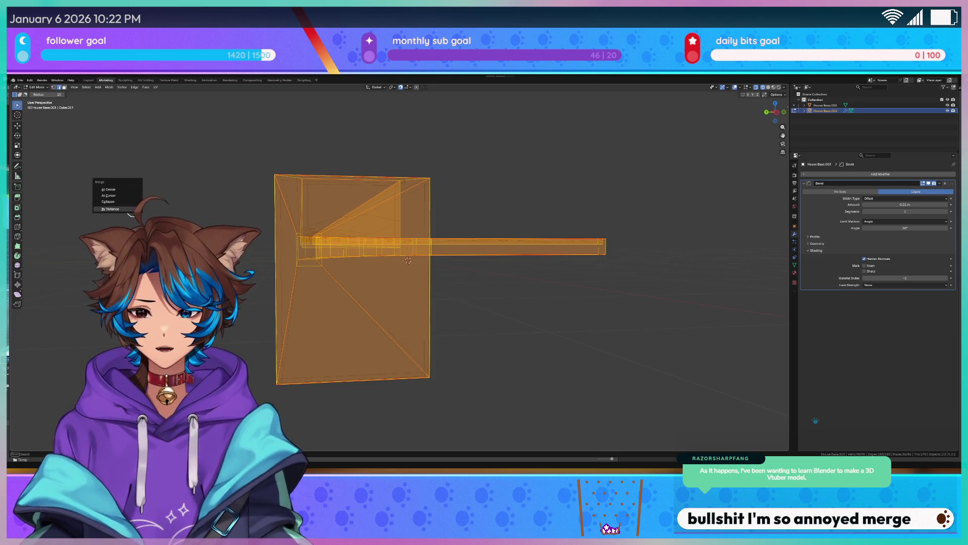
Merge overlapping vertices by distance, deselect all and show wireframe shading
left_click(111, 209)
key("alt+a")
mouse_move(294, 232)
middle_mouse_down()
mouse_move(437, 264)
mouse_move(430, 275)
mouse_move(488, 247)
mouse_move(508, 268)
mouse_move(421, 244)
mouse_move(423, 253)
middle_mouse_up()
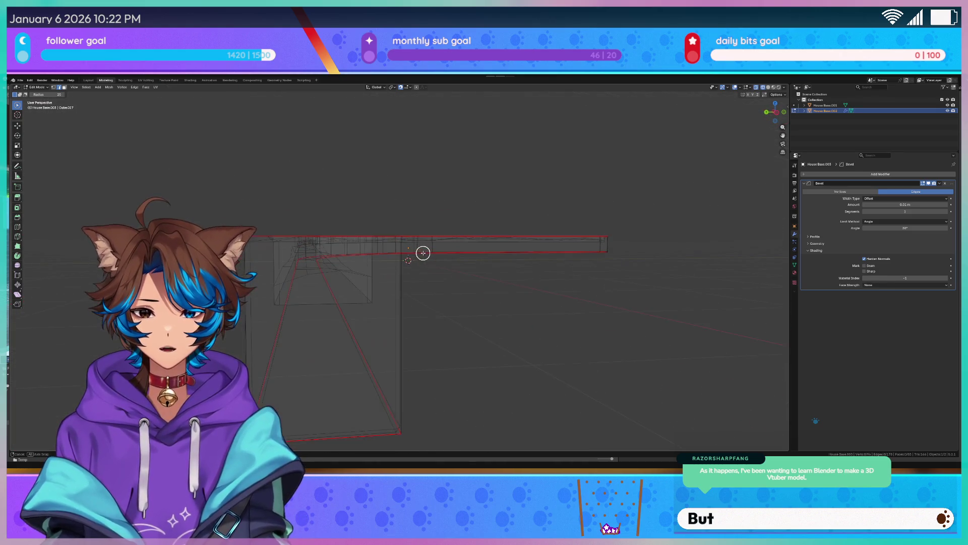
key("z")
left_click(378, 258)
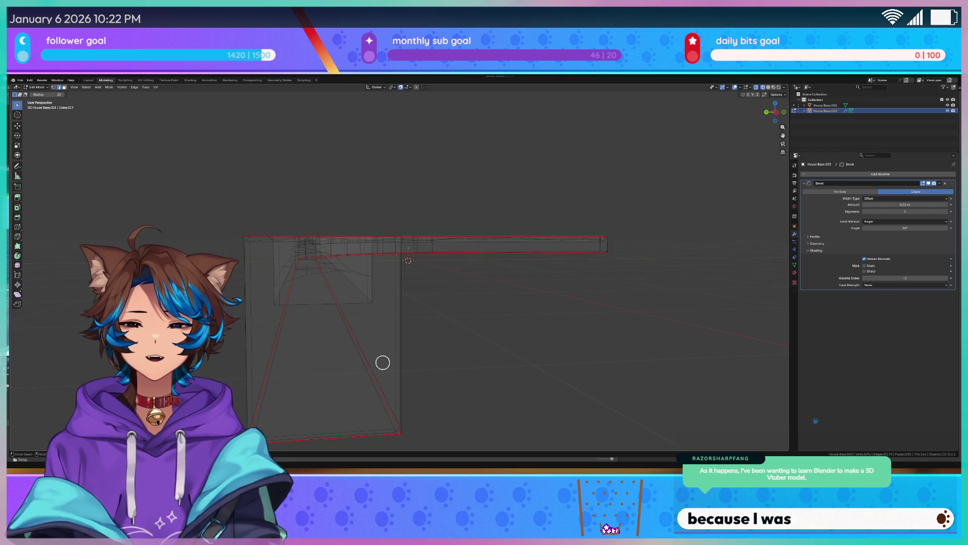
Clear the seam on a vertical box edge and narrow a loop selection to one edge
middle_click_drag(456, 344, 476, 341)
left_click(519, 335)
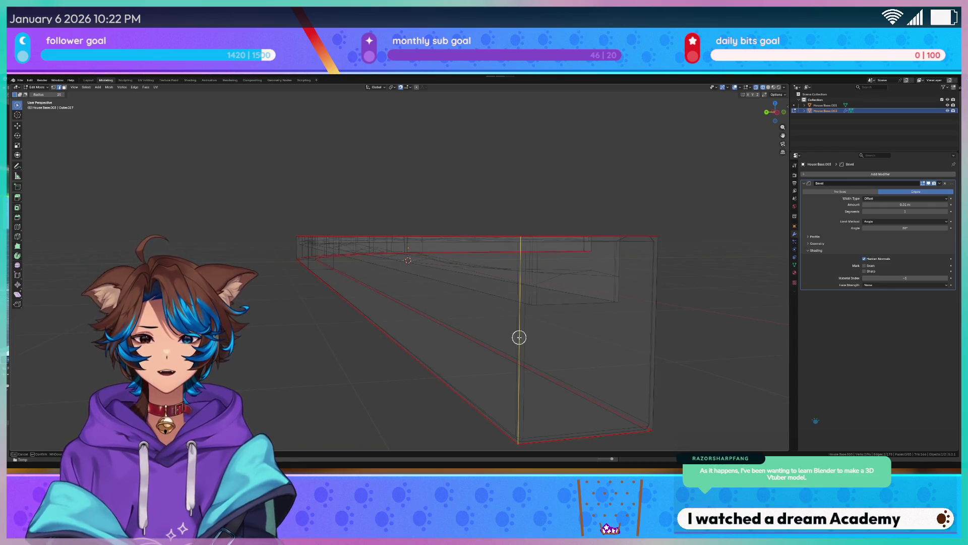
key("q")
left_click(523, 337)
mouse_move(523, 337)
middle_mouse_down()
mouse_move(637, 328)
mouse_move(553, 330)
mouse_move(584, 318)
mouse_move(582, 326)
mouse_move(562, 309)
mouse_move(538, 317)
mouse_move(548, 268)
middle_mouse_up()
left_click(549, 266, "alt")
left_click(533, 269)
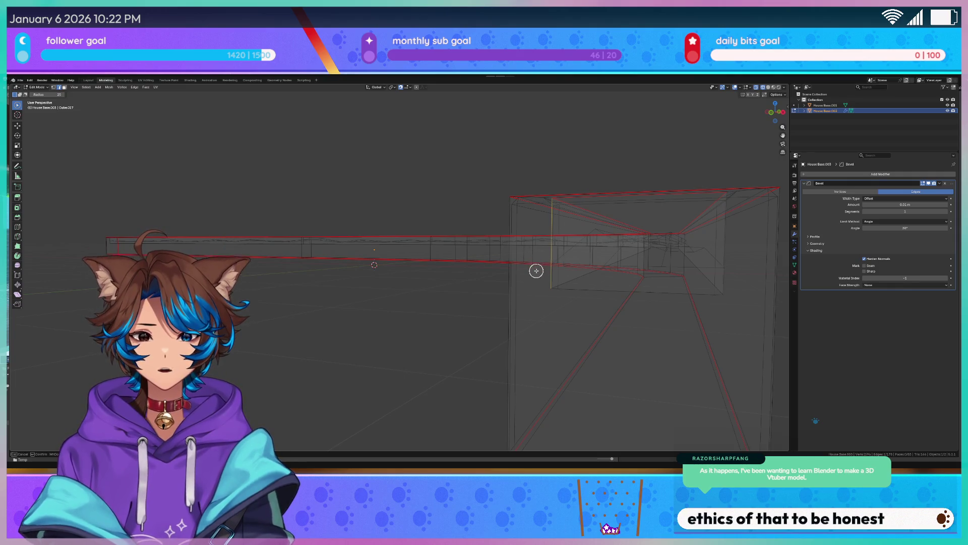
right_click(442, 256)
middle_click_drag(415, 334, 417, 335)
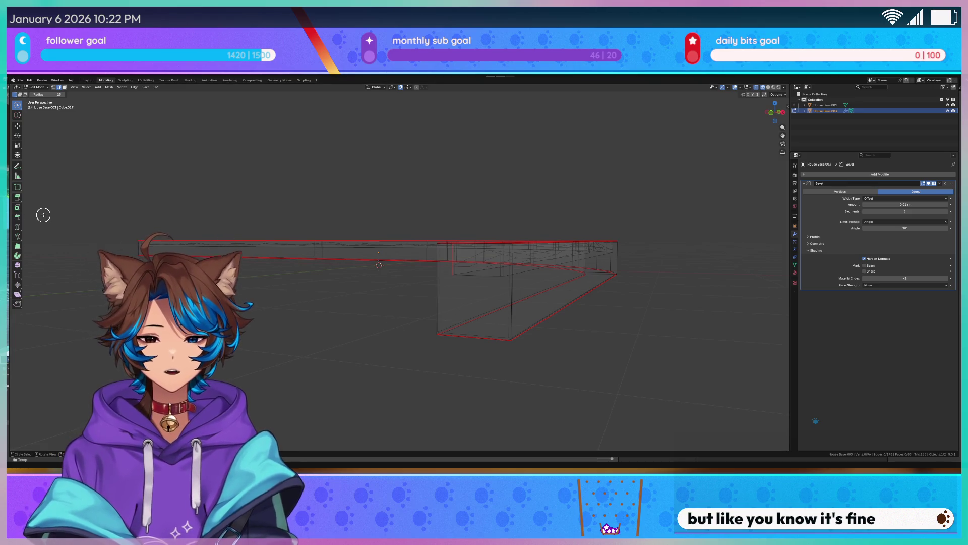
Mark a vertical edge of the wall as a seam
key("c")
mouse_move(461, 281)
middle_mouse_down()
mouse_move(616, 318)
mouse_move(568, 326)
middle_mouse_up()
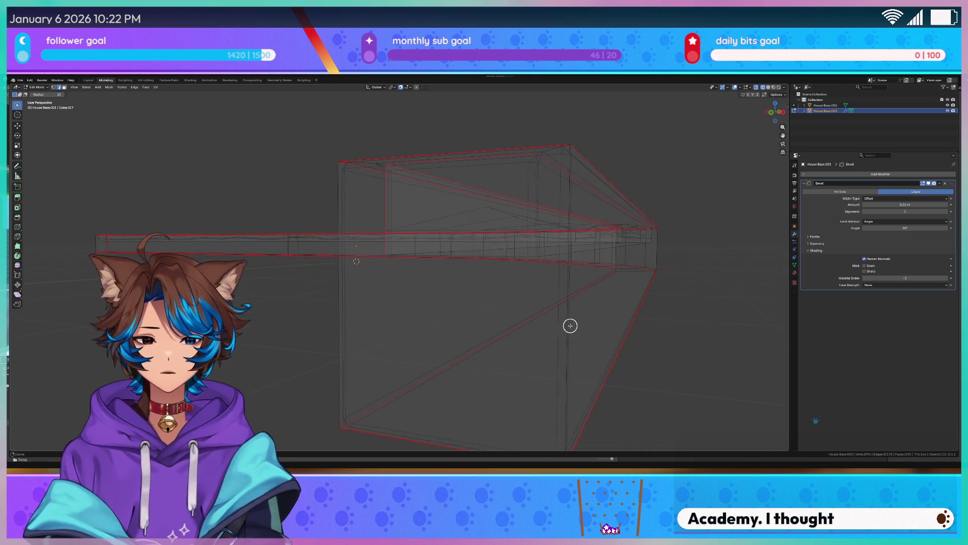
left_click(568, 344)
key("q")
left_click(569, 345)
key("c")
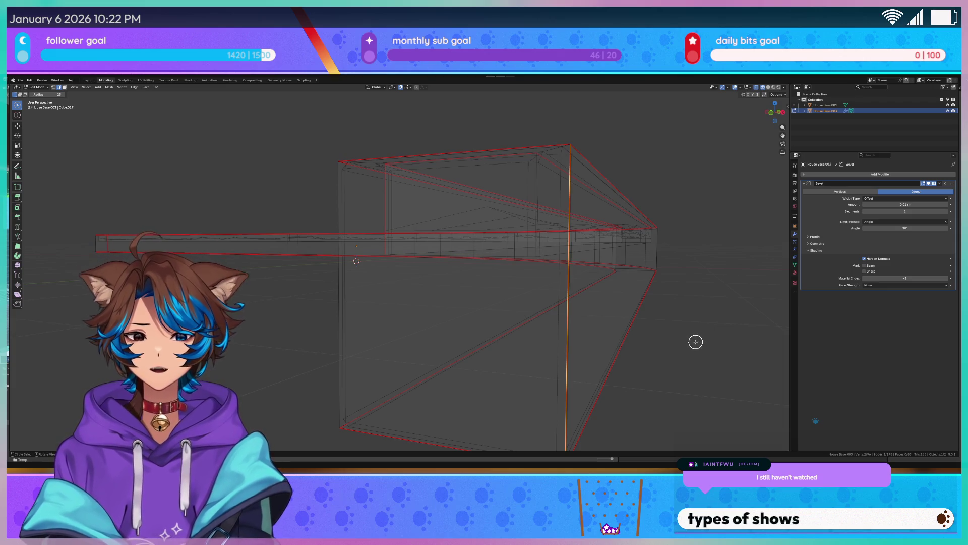
Select the leftover box geometry, remove it with H, and return to Object Mode
middle_click_drag(698, 332, 588, 339)
left_click(591, 338)
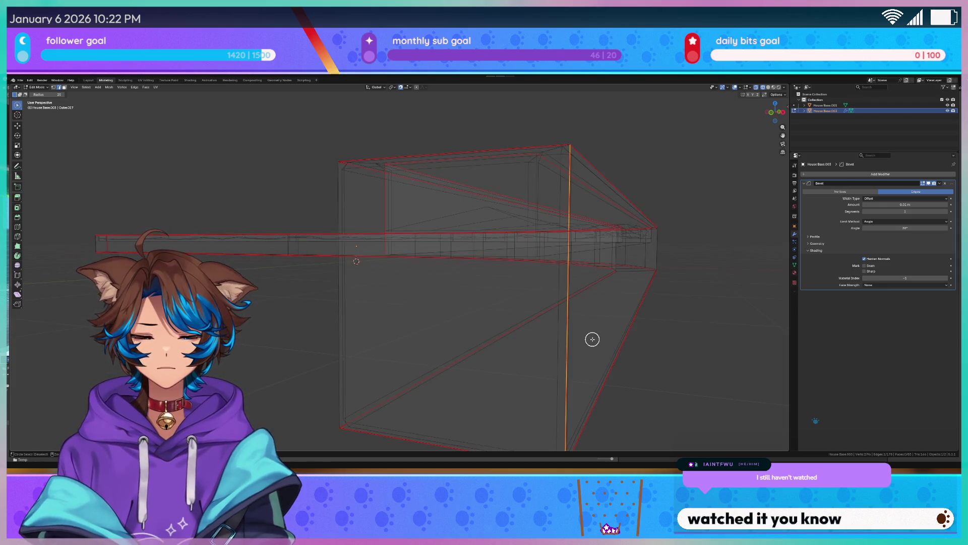
mouse_move(480, 343)
middle_mouse_down()
mouse_move(237, 356)
mouse_move(355, 344)
mouse_move(329, 337)
middle_mouse_up()
key("h")
key("Tab")
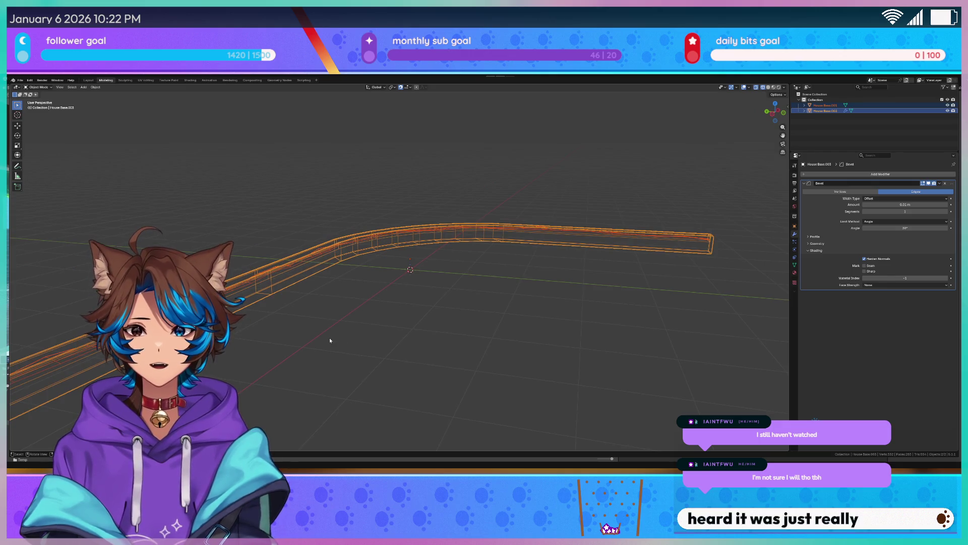
Switch the viewport from wireframe to Solid shading
key("q")
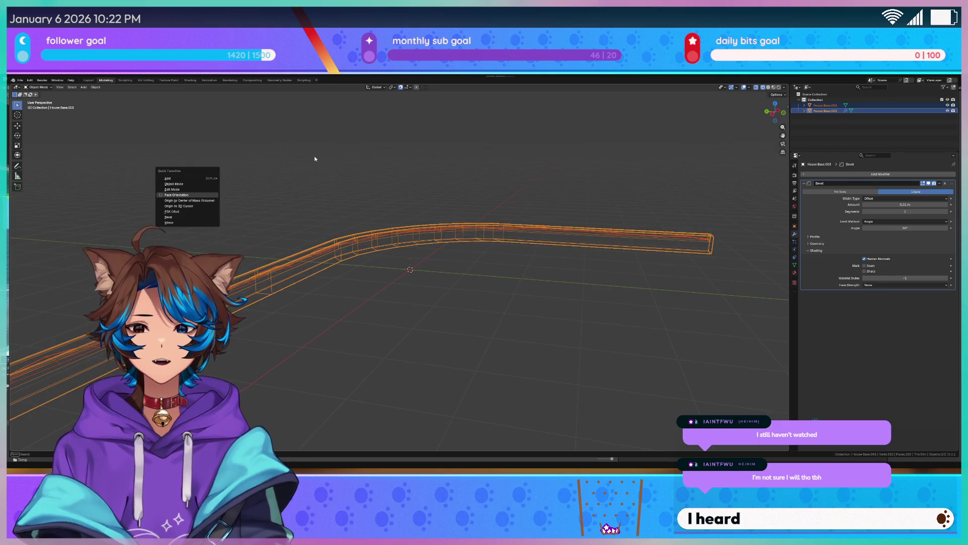
key("Escape")
key("z")
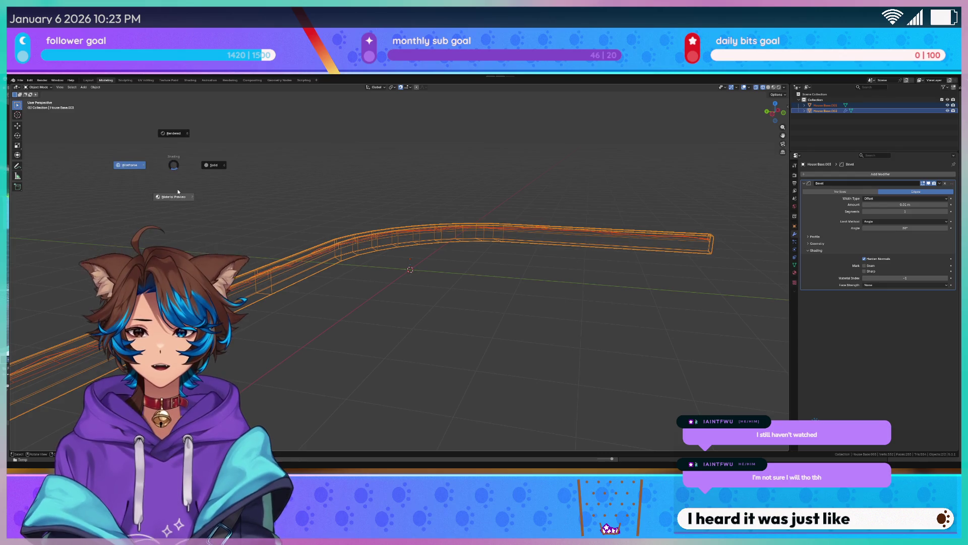
Open the UV Editing workspace and reselect the bent House Base.003 wall bar
left_click(146, 79)
mouse_move(511, 269)
middle_mouse_down()
mouse_move(588, 275)
mouse_move(549, 267)
mouse_move(575, 274)
middle_mouse_up()
scroll(575, 275, "down", 1)
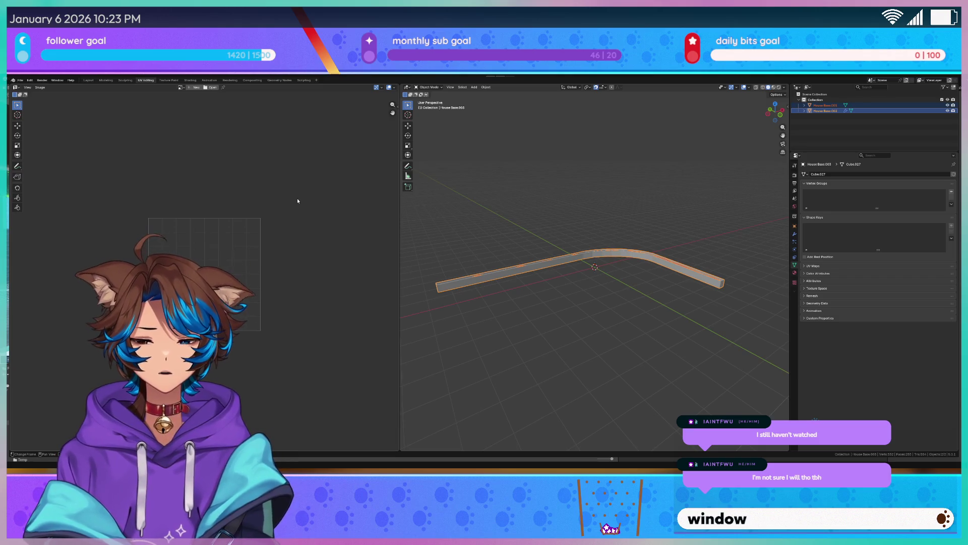
scroll(295, 202, "up", 2)
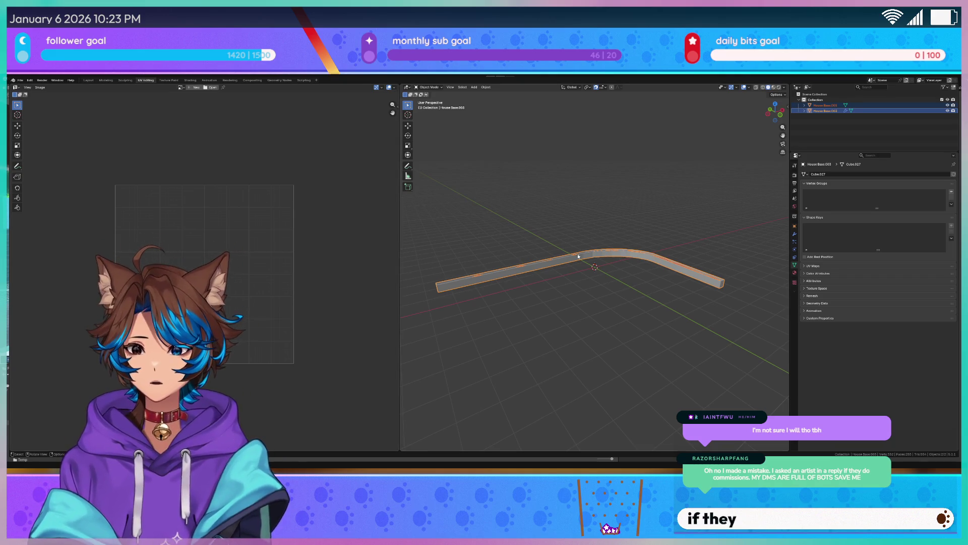
key("s")
mouse_move(543, 251)
middle_mouse_down()
mouse_move(601, 221)
mouse_move(631, 227)
mouse_move(592, 226)
mouse_move(590, 250)
mouse_move(574, 233)
mouse_move(640, 233)
mouse_move(548, 234)
mouse_move(570, 244)
middle_mouse_up()
left_click(544, 241)
left_click(567, 257)
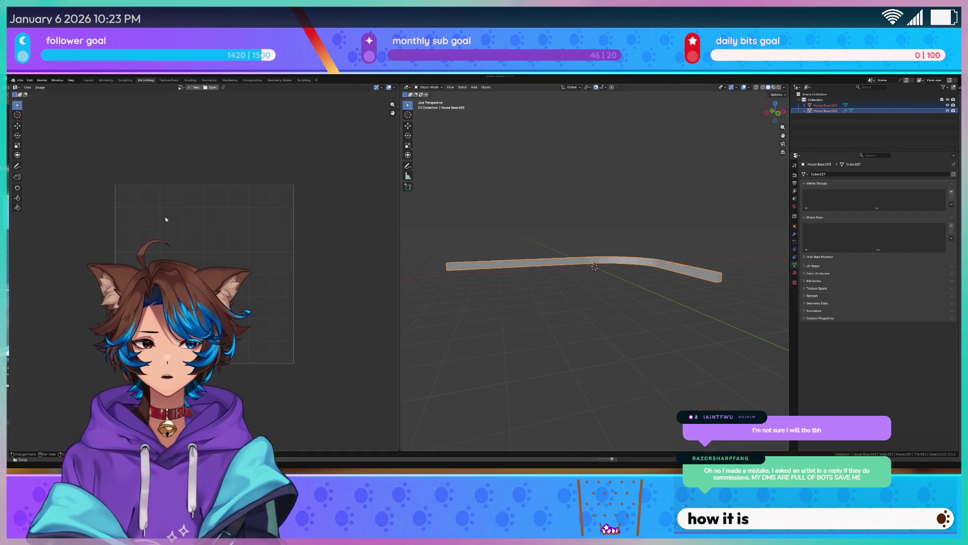
In Edit Mode, Unwrap the wall mesh onto the checker grid and zoom into the UV strips
key("Tab")
scroll(273, 199, "down", 6)
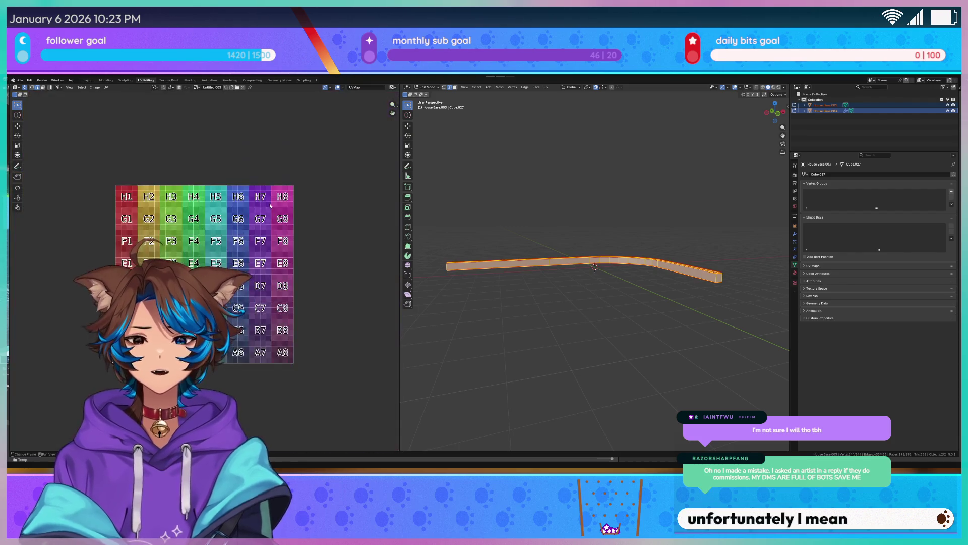
scroll(269, 203, "up", 2)
key("u")
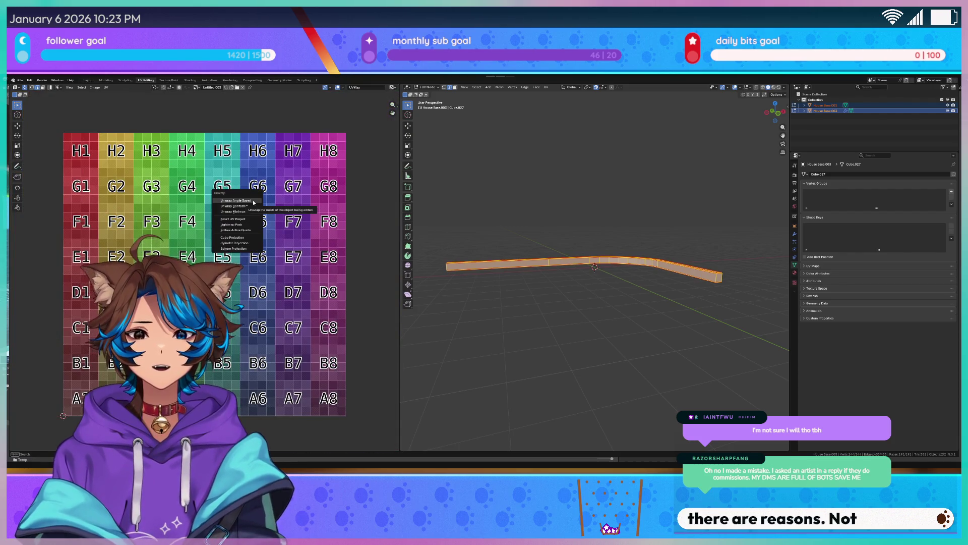
left_click(253, 200)
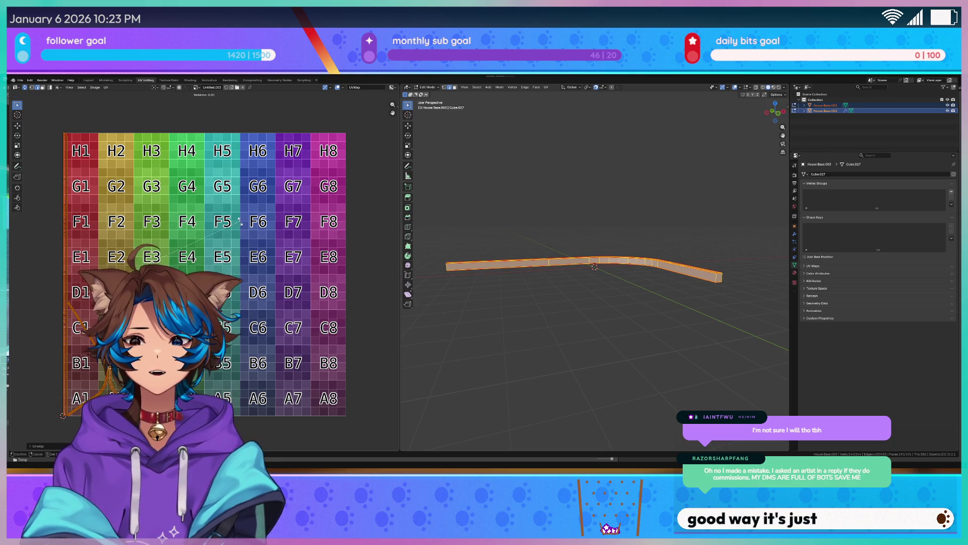
key("r")
key("Escape")
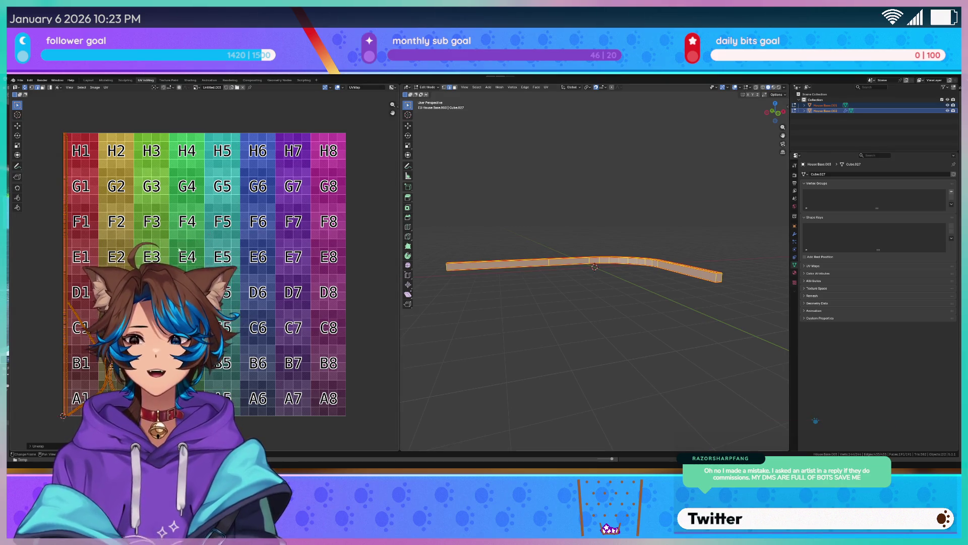
scroll(178, 250, "up", 1)
scroll(120, 195, "up", 3)
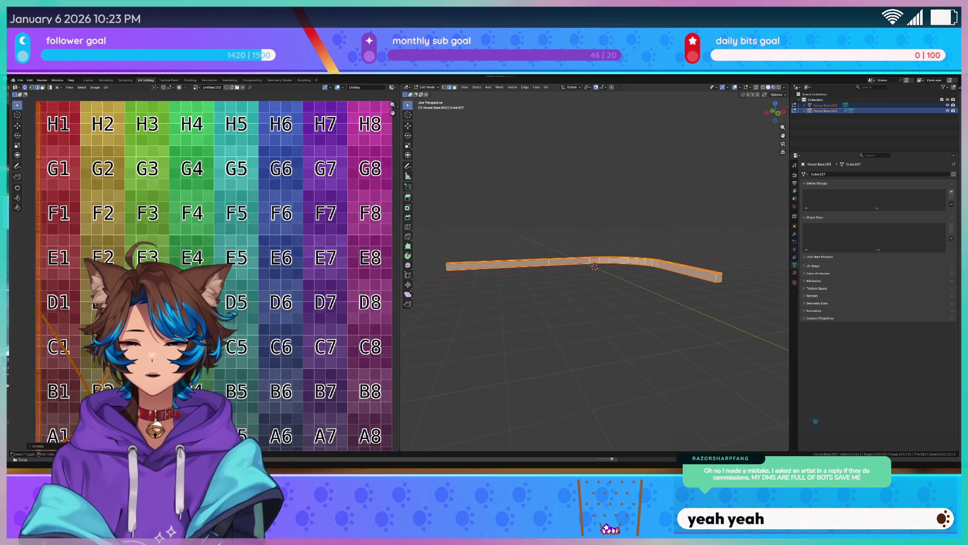
scroll(119, 195, "up", 1)
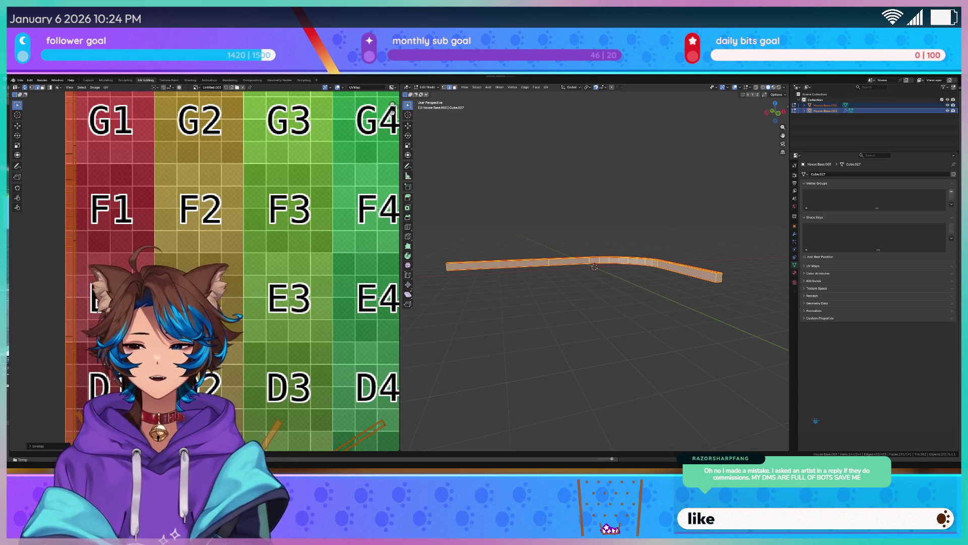
Deselect the wall mesh and pan the UV view to show grid rows A to F
key("alt+a")
scroll(230, 236, "down", 4)
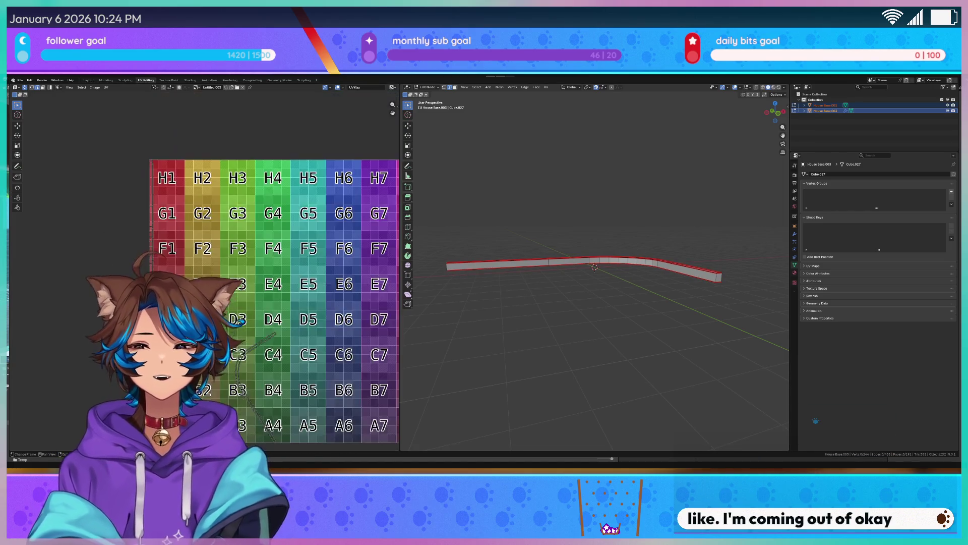
scroll(209, 278, "up", 2)
middle_click_drag(268, 317, 285, 201)
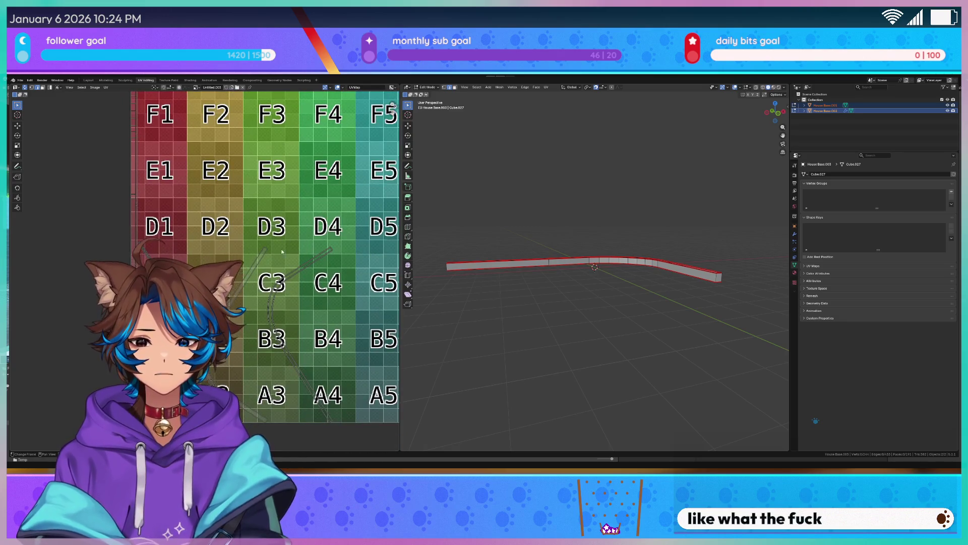
scroll(282, 251, "up", 4)
middle_click_drag(282, 252, 247, 170)
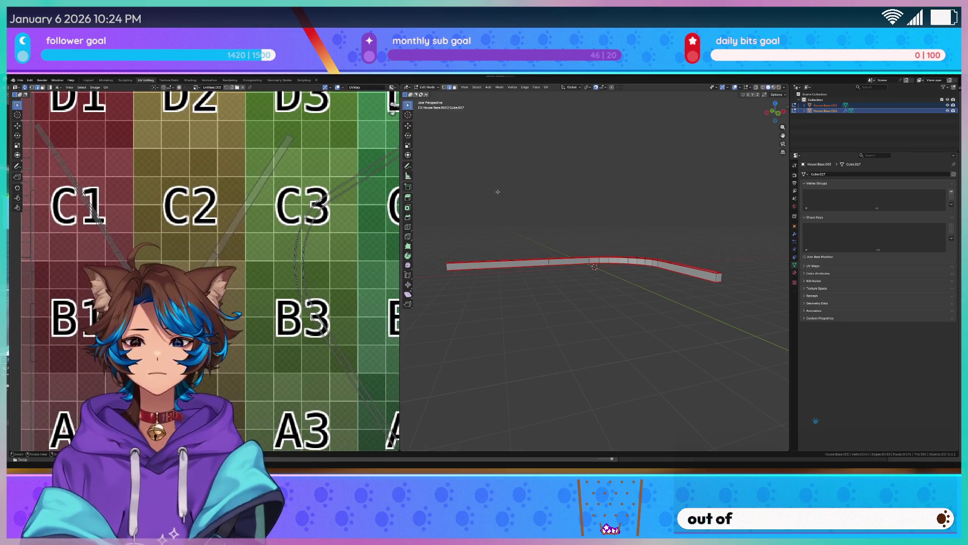
Select the whole wall and re-unwrap it with Smart UV Project
key("a")
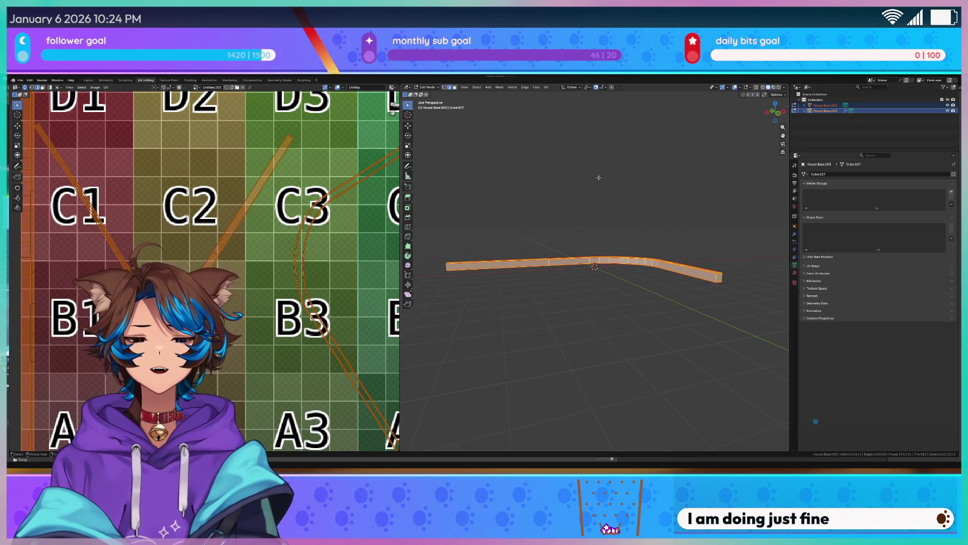
key("u")
left_click(600, 181)
left_click(628, 211)
scroll(262, 228, "down", 6)
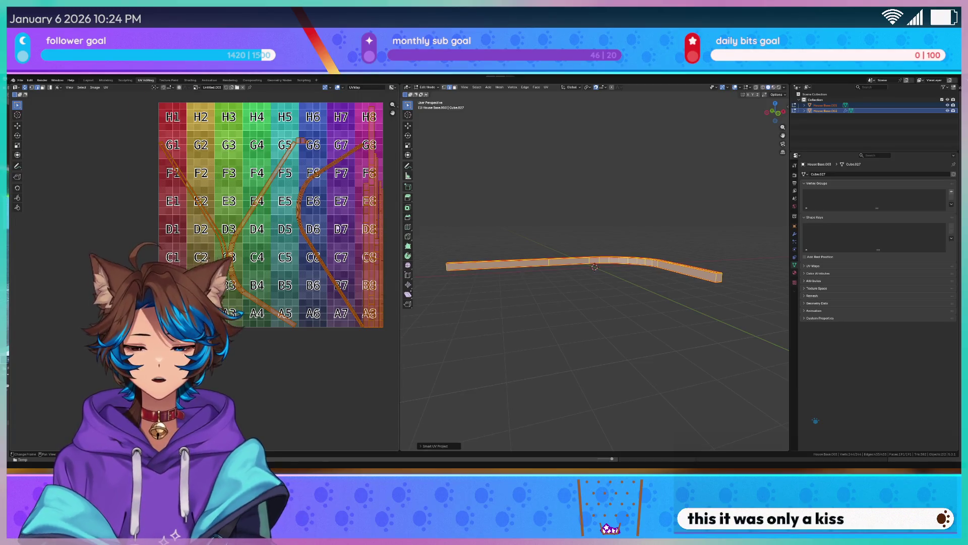
scroll(202, 227, "up", 4)
Reposition the checker grid view, orbit the wall toward the viewer, and return to Object Mode
middle_click_drag(253, 227, 20, 268)
scroll(202, 252, "down", 4)
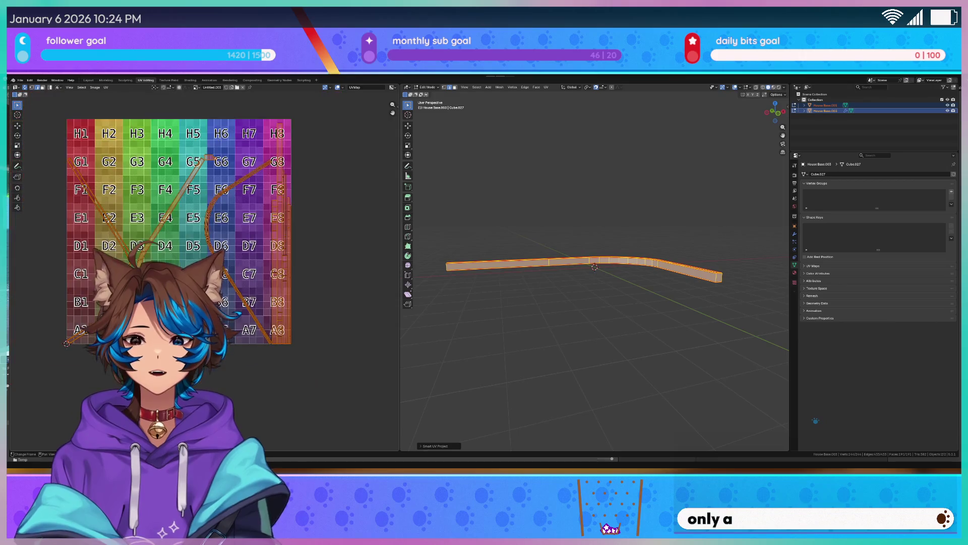
scroll(565, 211, "up", 3)
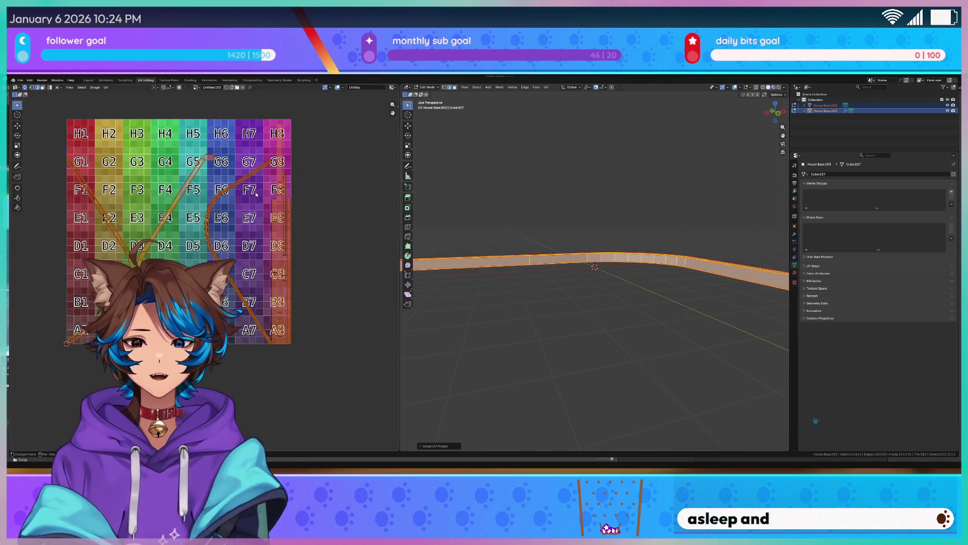
mouse_move(564, 211)
middle_mouse_down()
mouse_move(542, 260)
mouse_move(558, 277)
mouse_move(541, 266)
middle_mouse_up()
key("Tab")
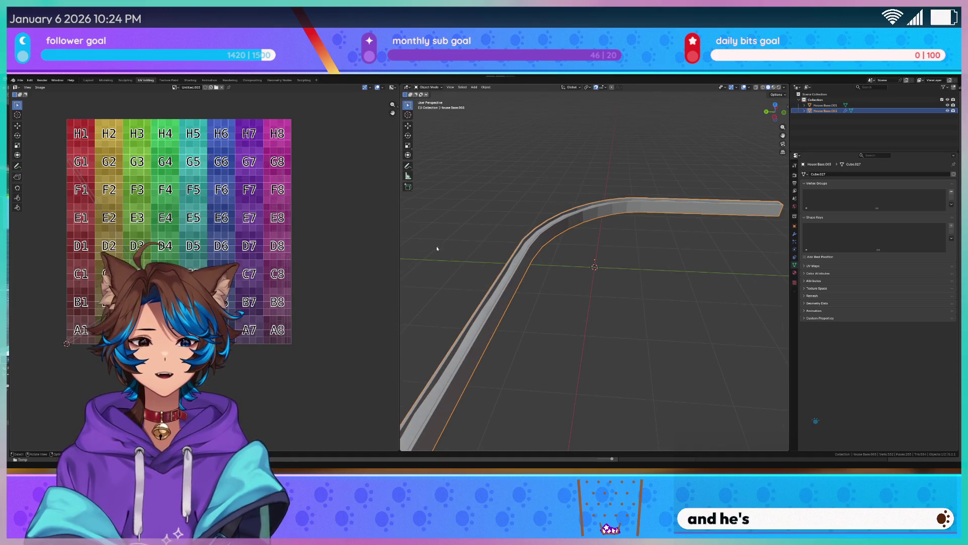
Re-run Smart UV Project on the whole wall, adjusting its settings via F9 before unwrapping
key("Tab")
key("u")
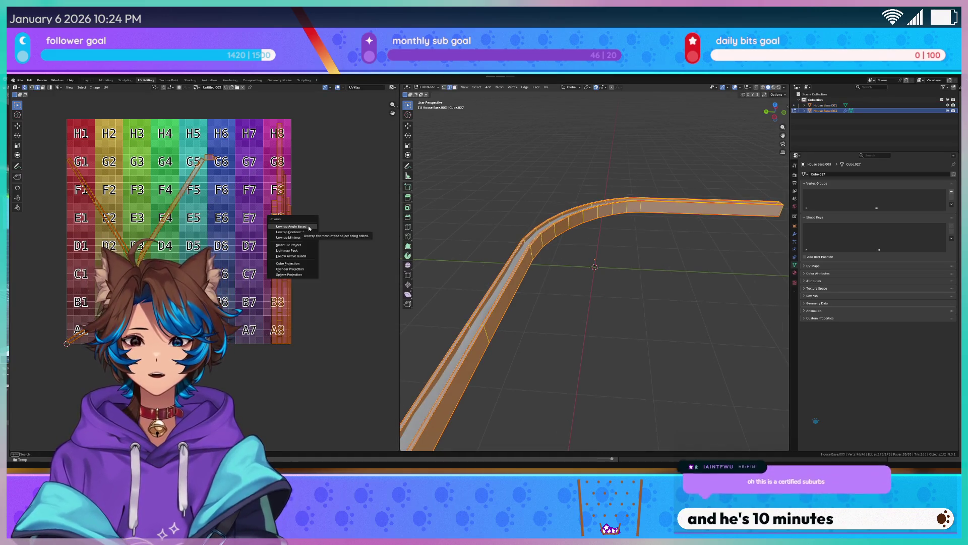
left_click(309, 228)
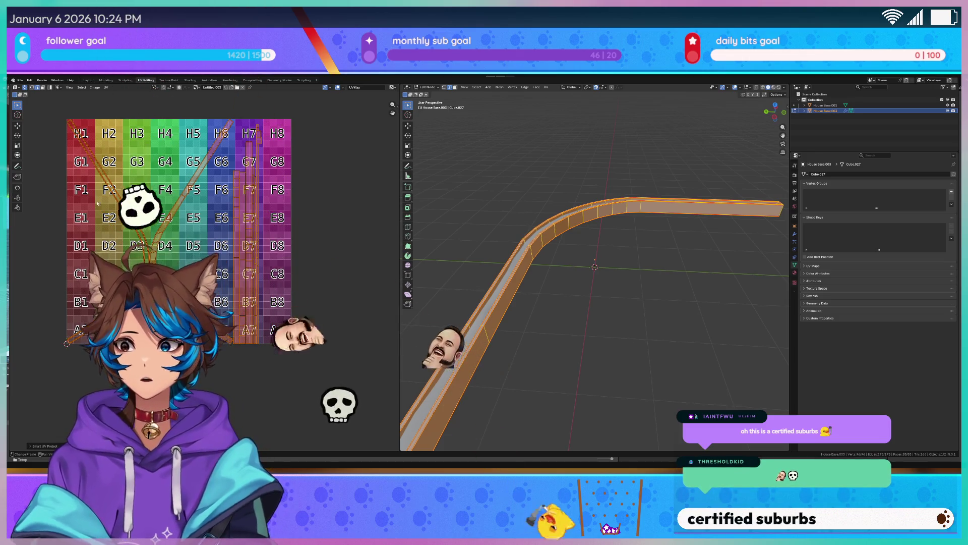
key("F9")
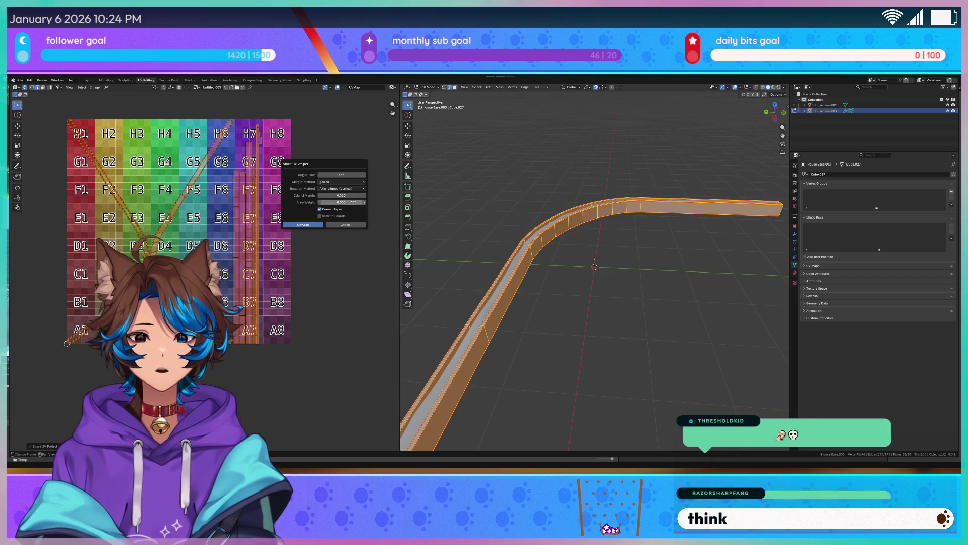
left_click(311, 224)
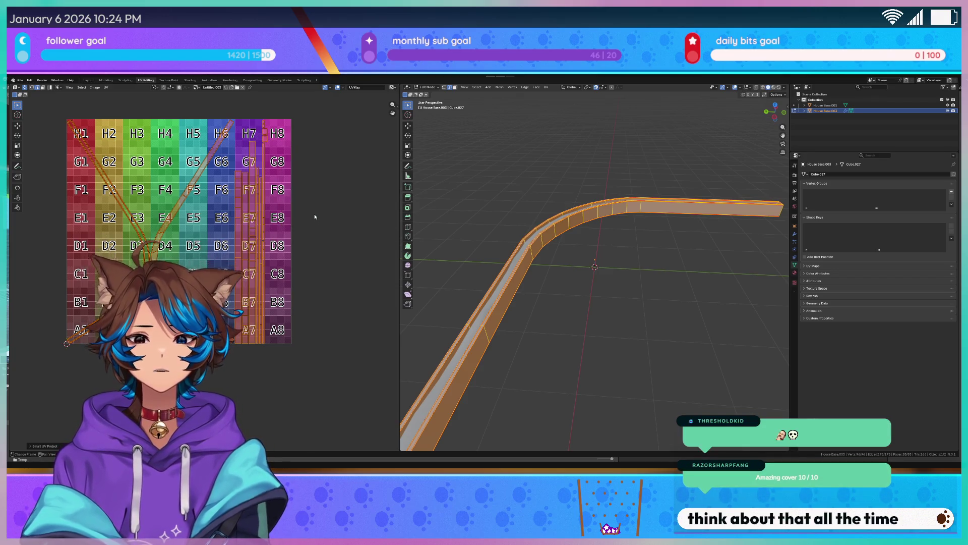
scroll(314, 219, "up", 4)
scroll(311, 216, "down", 4)
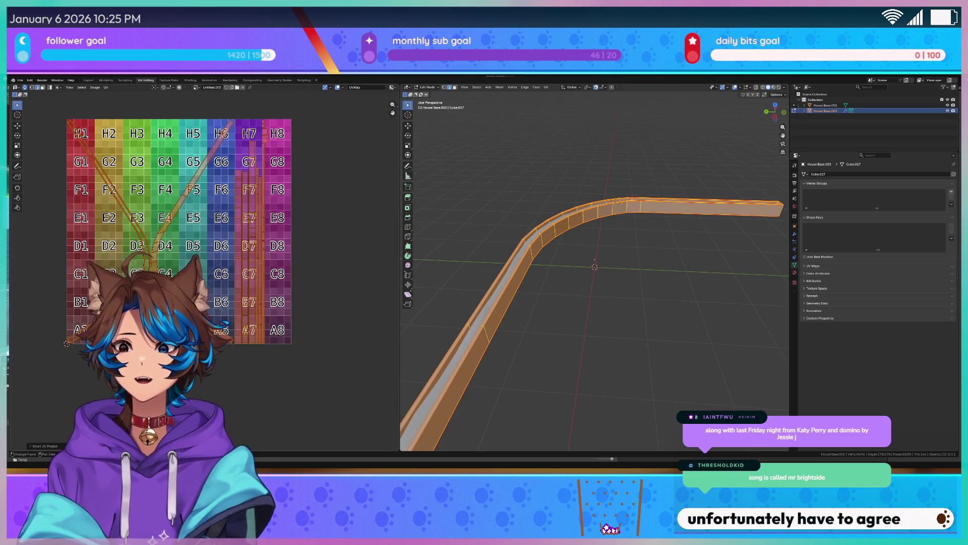
Deselect the wall mesh and pan the UV view toward the lower right to inspect the islands
key("alt+a")
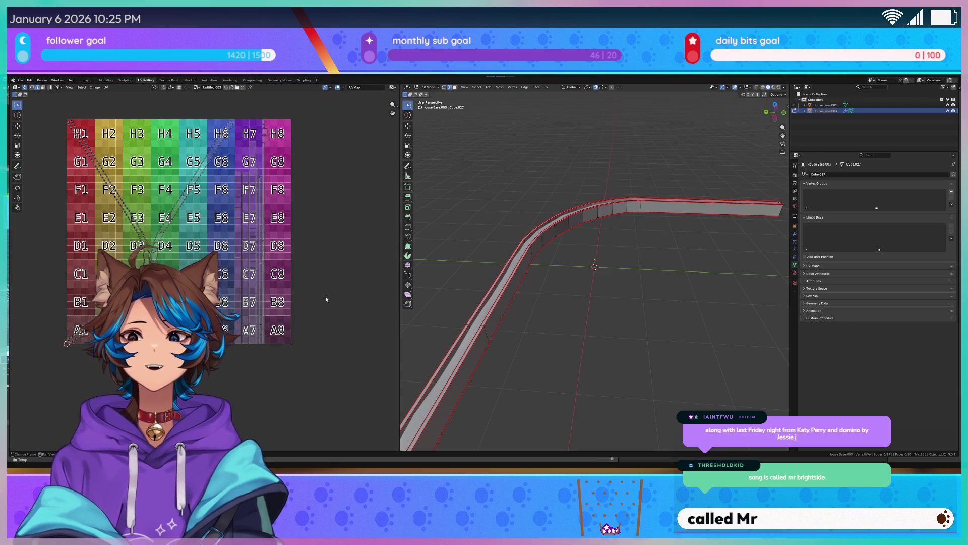
scroll(325, 299, "up", 2)
scroll(271, 284, "down", 1)
middle_click_drag(271, 284, 306, 314)
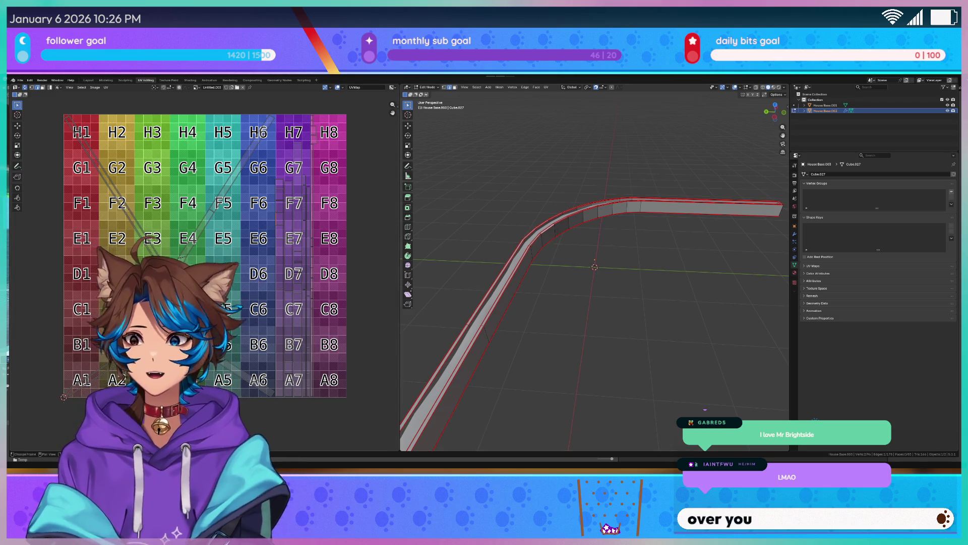
scroll(202, 272, "down", 1)
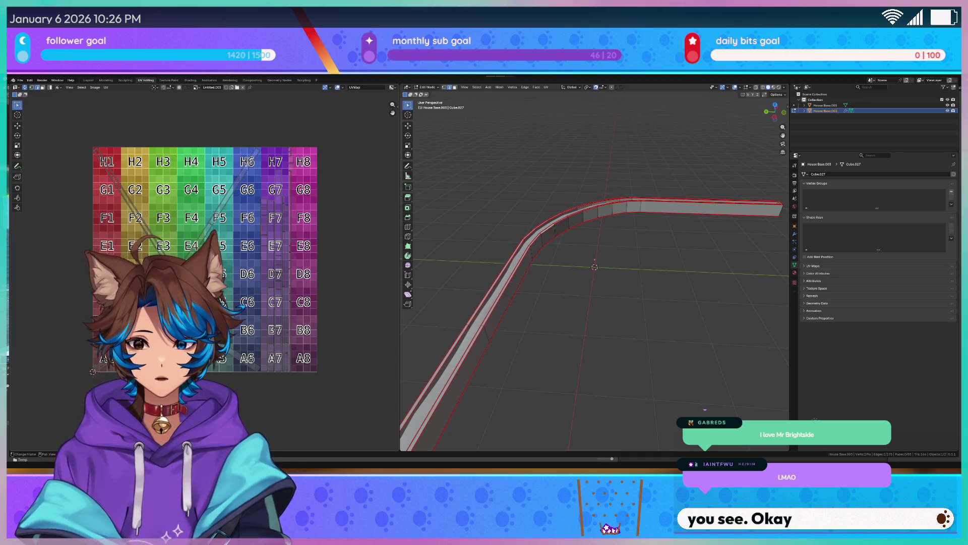
Select all UV islands and move them off the checker grid
key("a")
scroll(137, 243, "down", 1)
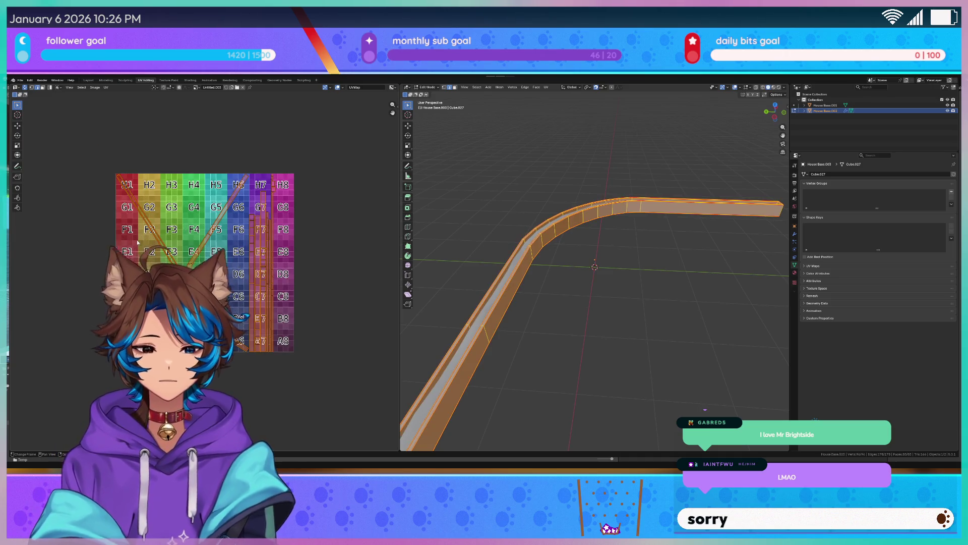
key("g")
left_click(332, 218)
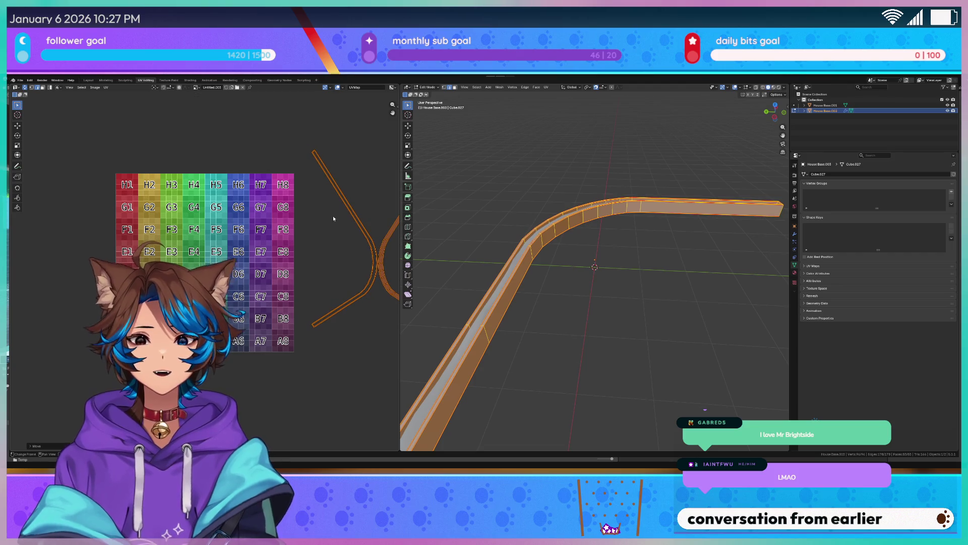
middle_click_drag(361, 223, 256, 210)
Box-select the long vertical UV strip and move it onto the grid near G3
left_click(337, 203)
left_click_drag(375, 133, 371, 166)
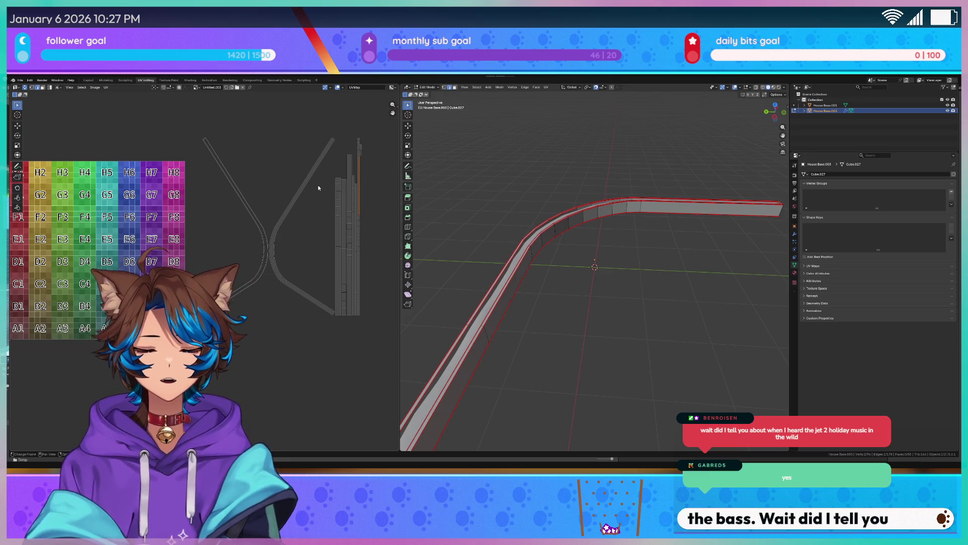
left_click(318, 187)
scroll(319, 184, "up", 1)
mouse_move(372, 151)
left_mouse_down()
mouse_move(383, 236)
mouse_move(378, 339)
left_mouse_up()
scroll(329, 289, "down", 2)
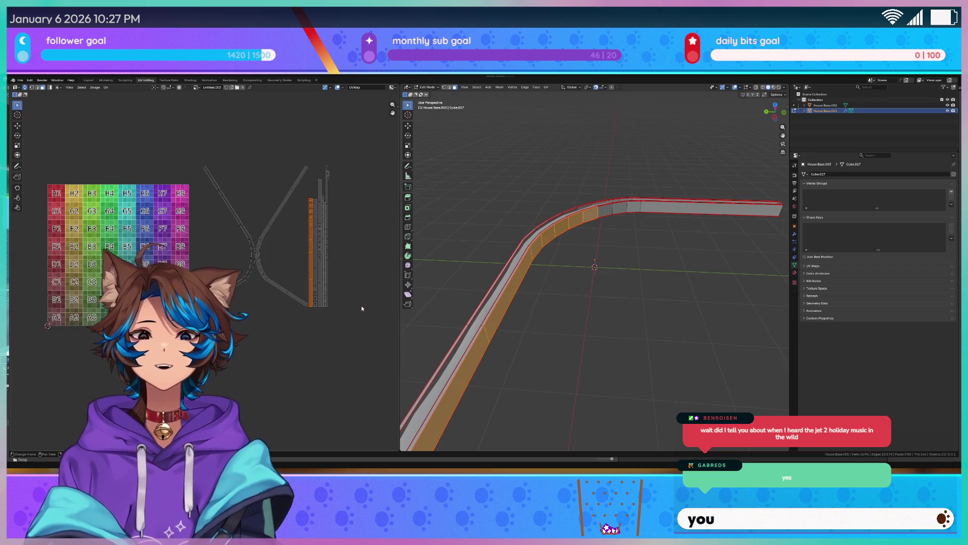
key("g")
left_click(196, 216)
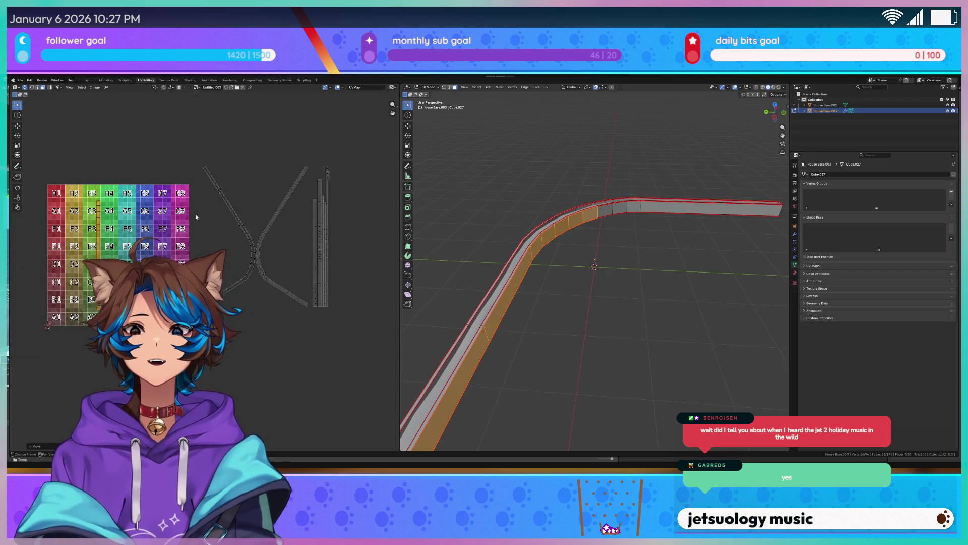
Rotate the strip -90 degrees and stitch one of its edges to the neighbouring island
left_click(174, 89)
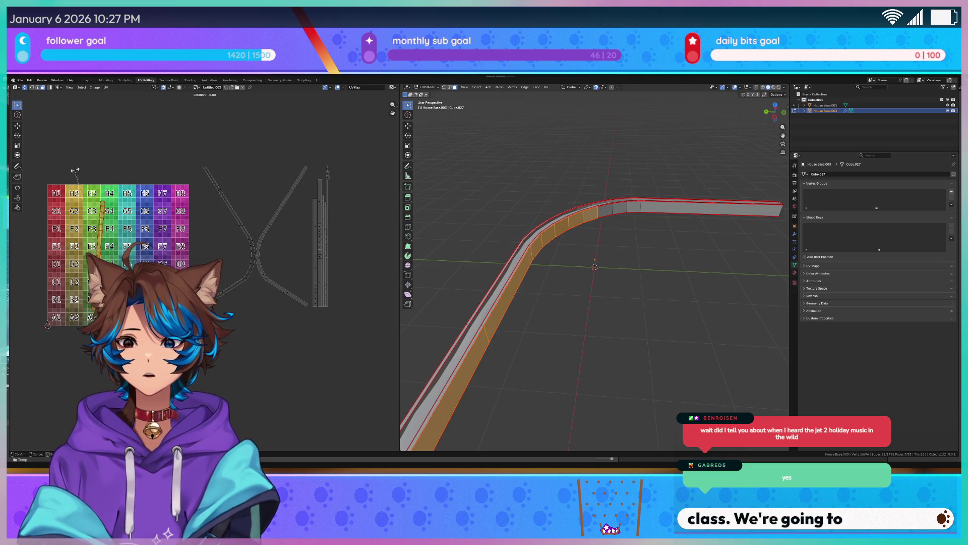
key("r")
left_click(201, 218)
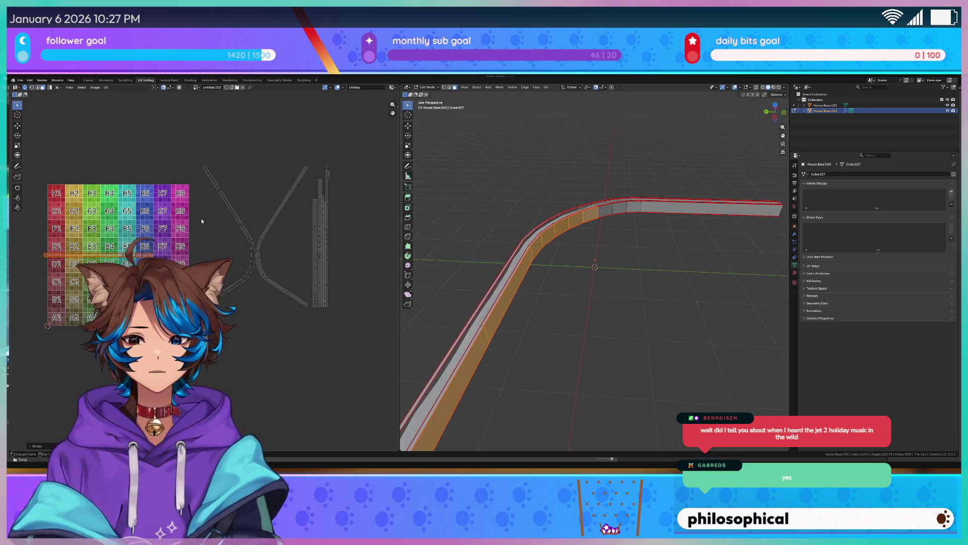
scroll(204, 273, "up", 2)
left_click(122, 245)
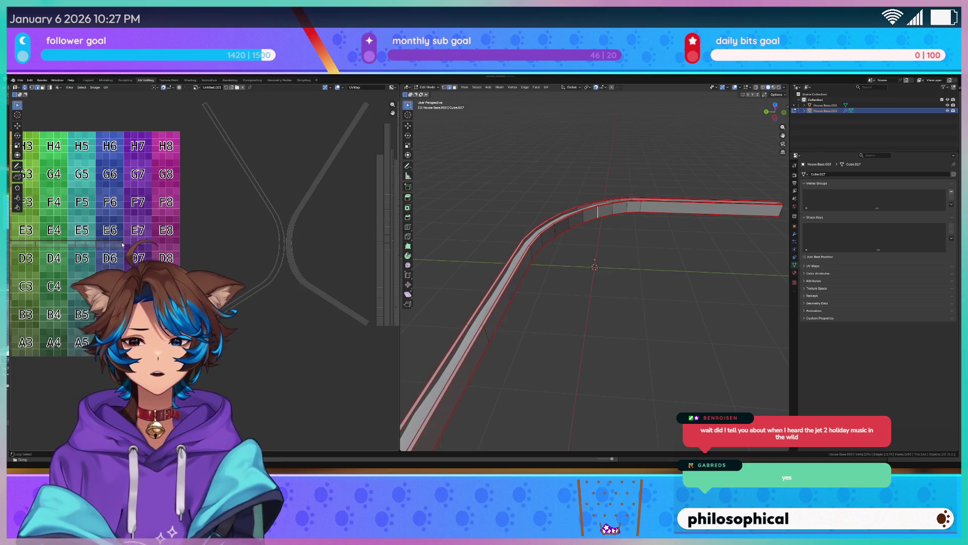
scroll(157, 222, "down", 3)
scroll(158, 222, "up", 1)
left_click(158, 221)
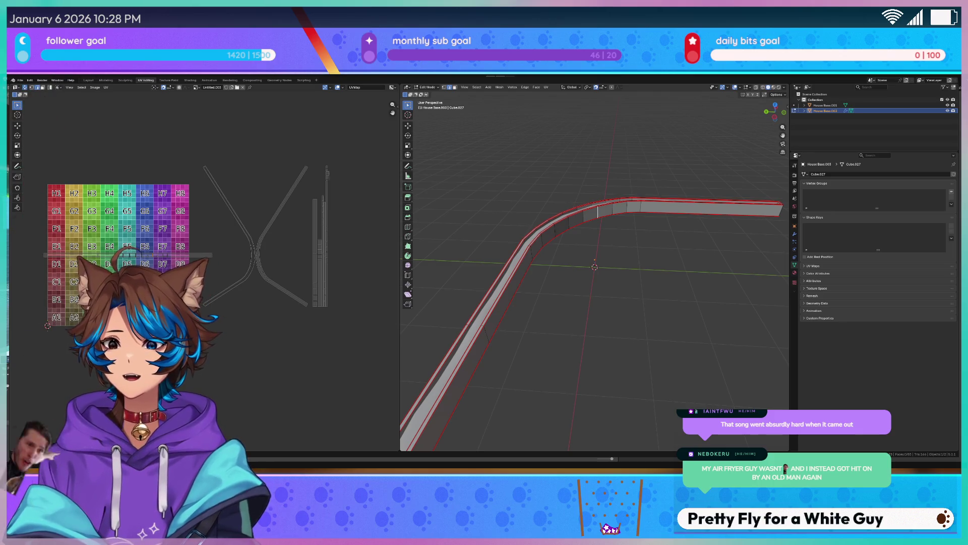
Run UV Stitch (V) on the selected edge to join the horizontal strip to its shared edge
key("v")
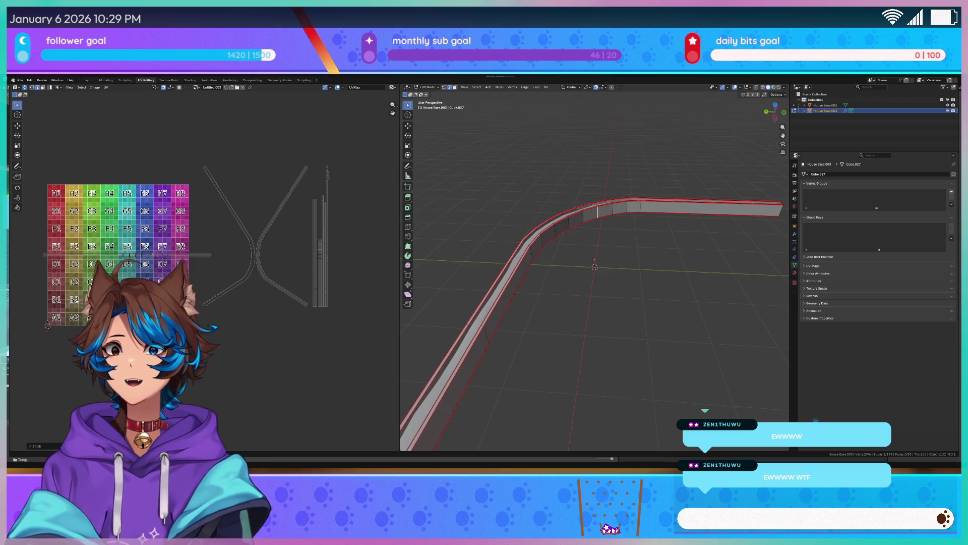
Clear the edge selection on the wall and stitch the horizontal strip again with V
left_click(108, 222)
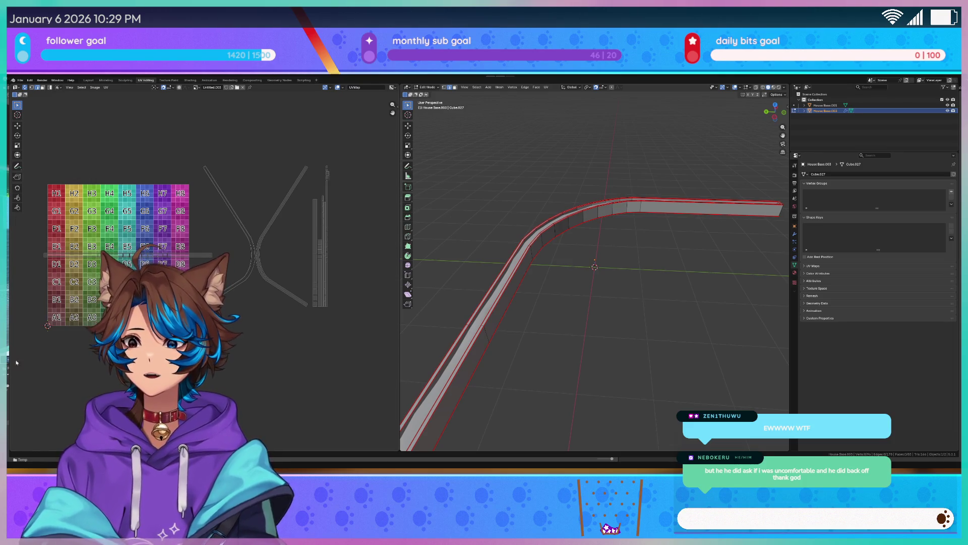
scroll(164, 258, "up", 1)
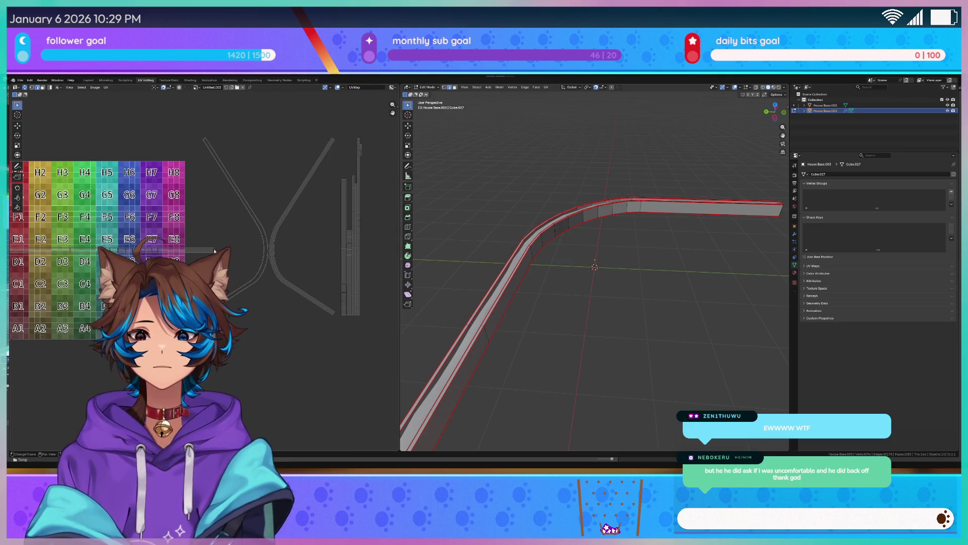
scroll(214, 249, "up", 1)
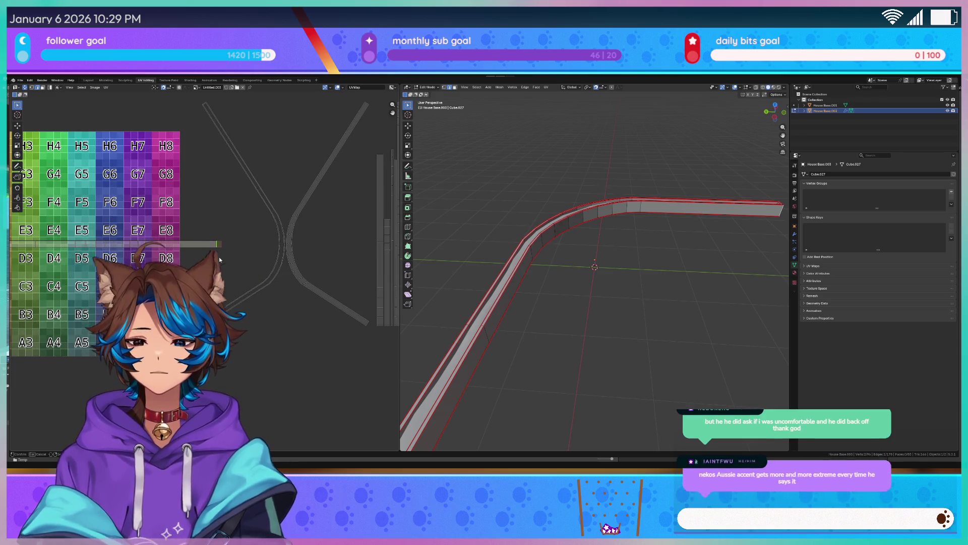
key("v")
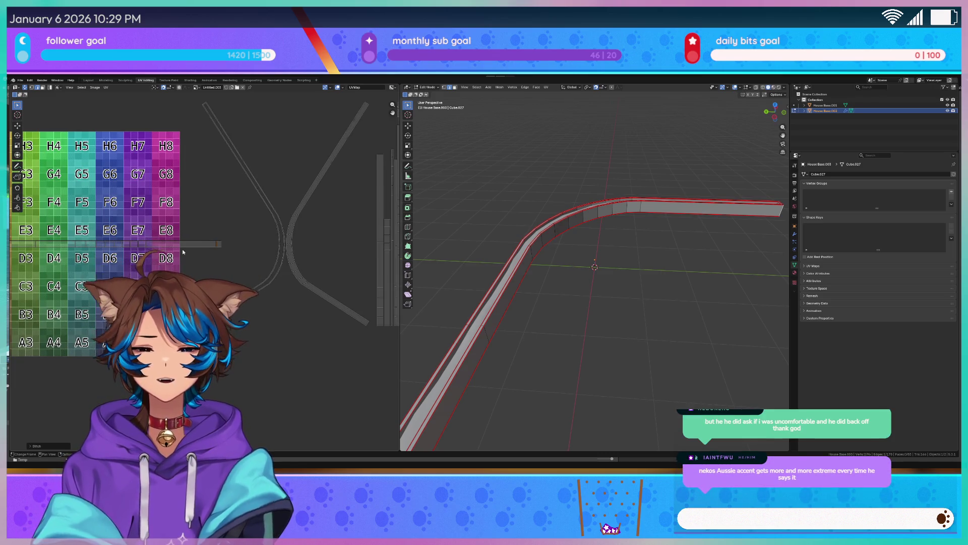
scroll(220, 259, "down", 2)
Recentre the checker grid in the UV view and orbit the wall side-on
middle_click_drag(39, 247, 117, 258)
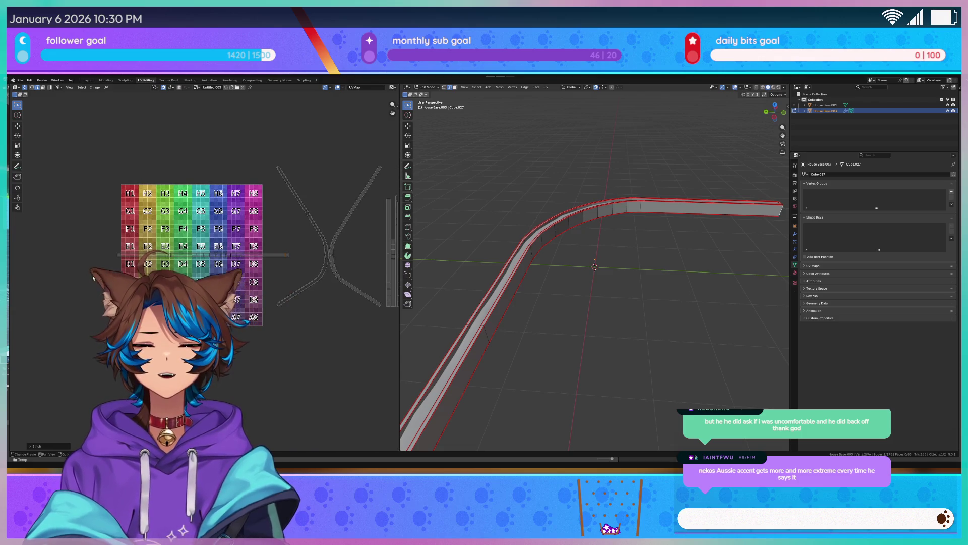
scroll(207, 255, "up", 1)
middle_click_drag(208, 254, 252, 254)
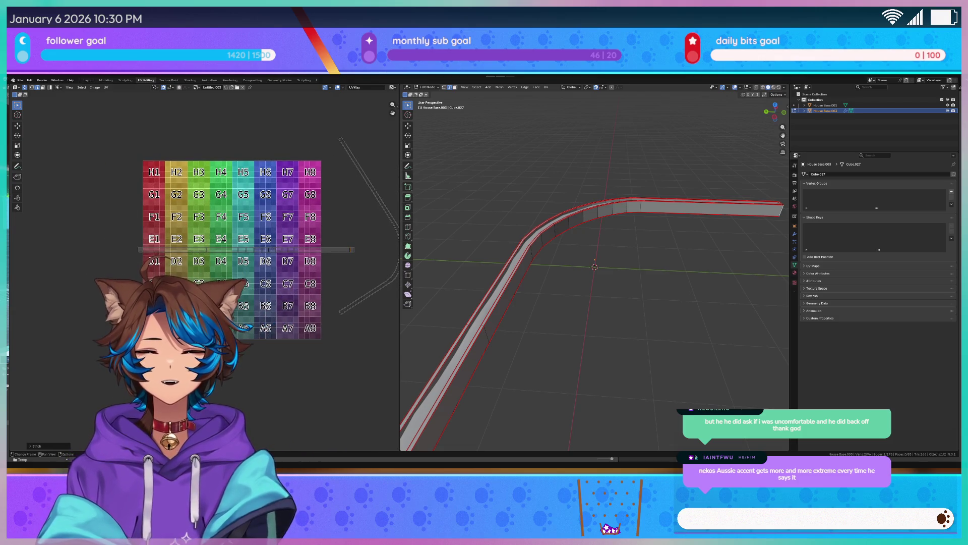
scroll(204, 272, "up", 3)
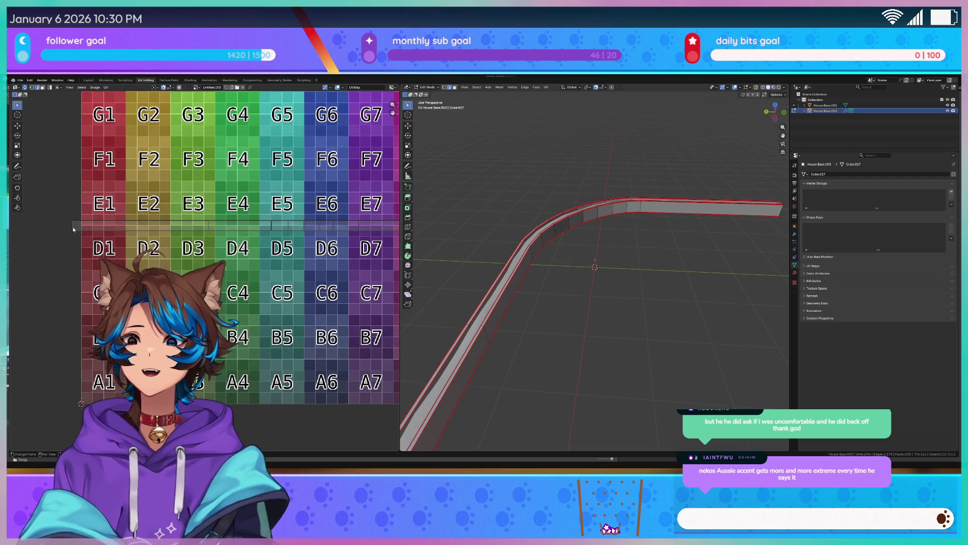
scroll(73, 233, "down", 5)
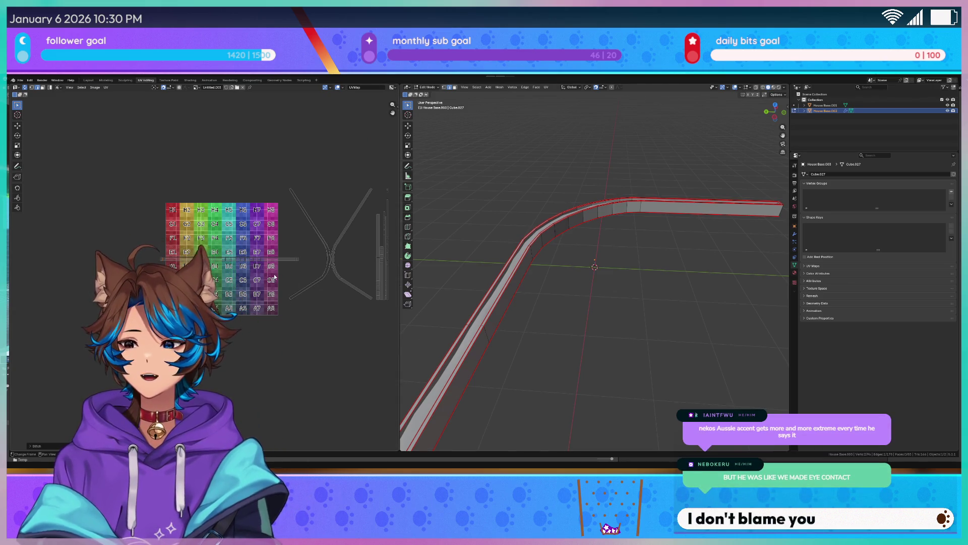
scroll(257, 273, "up", 1)
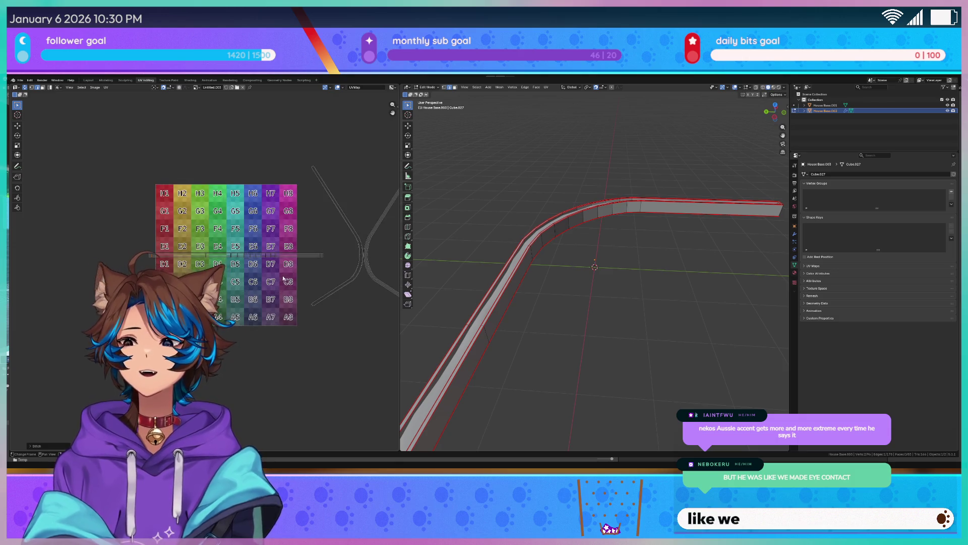
middle_click_drag(251, 272, 88, 272)
middle_click_drag(504, 217, 514, 207)
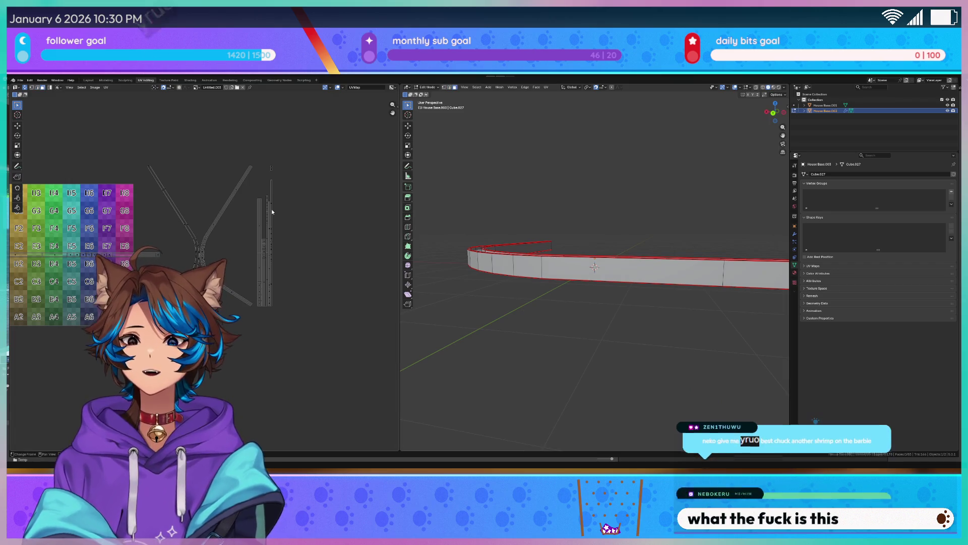
scroll(244, 211, "up", 1)
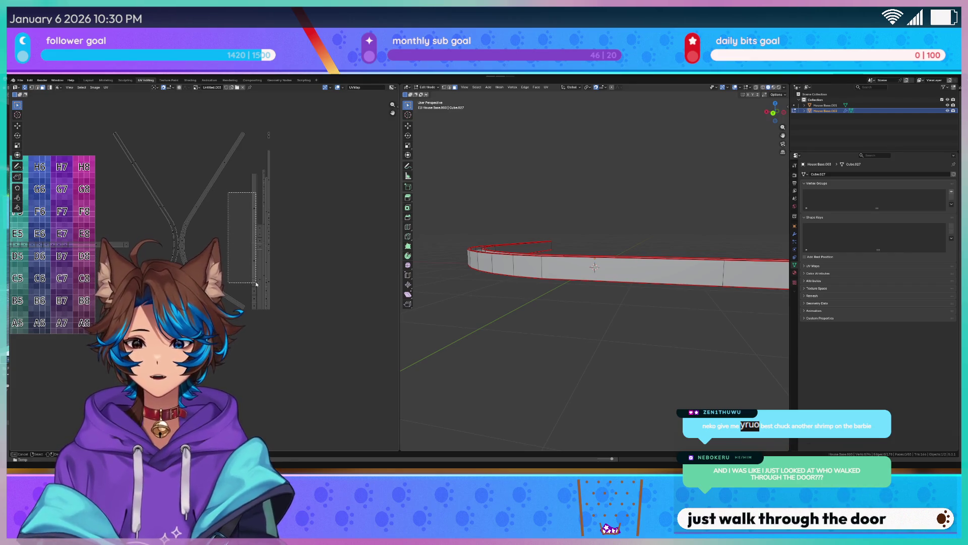
left_click_drag(256, 312, 249, 189)
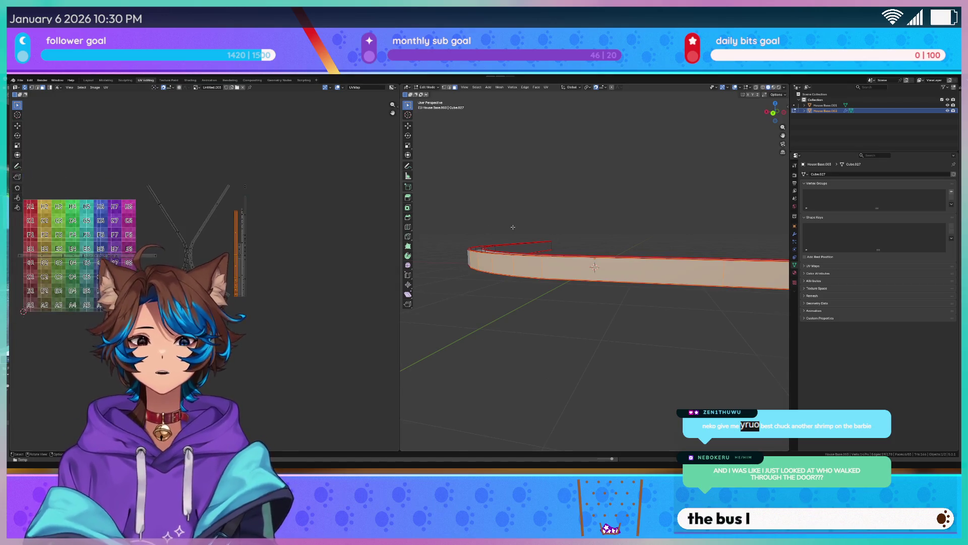
middle_click_drag(153, 245, 238, 253)
mouse_move(504, 272)
middle_mouse_down()
mouse_move(638, 297)
mouse_move(544, 292)
middle_mouse_up()
scroll(235, 279, "down", 1)
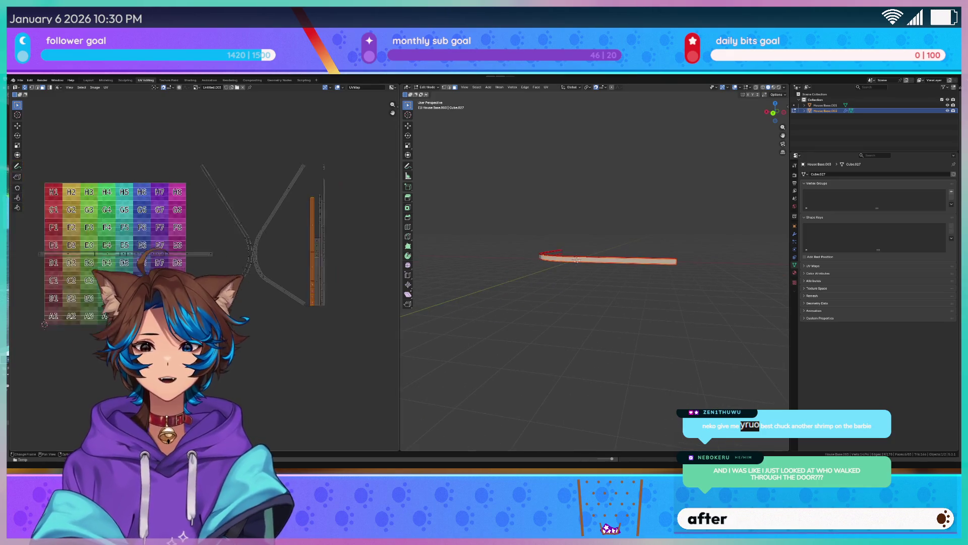
scroll(235, 279, "up", 1)
middle_click_drag(236, 279, 216, 267)
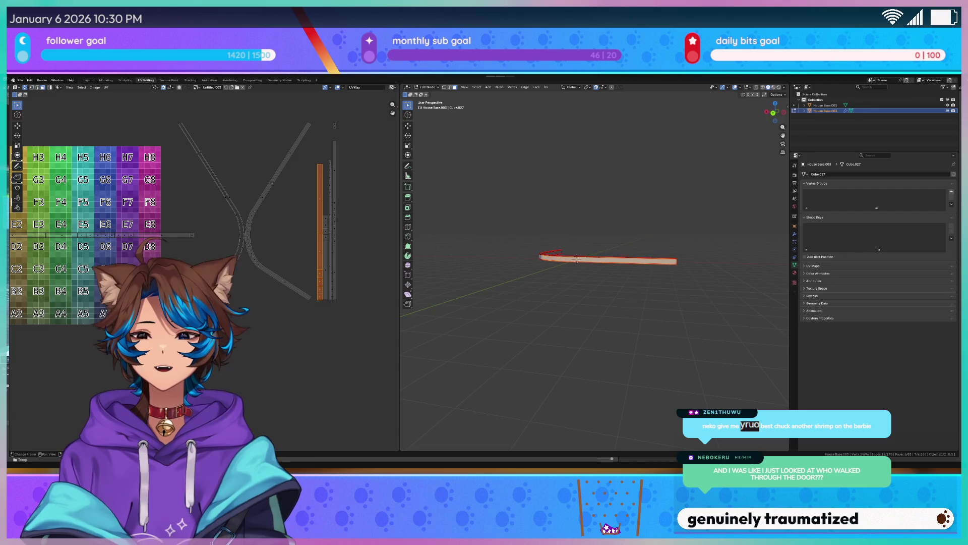
key("r")
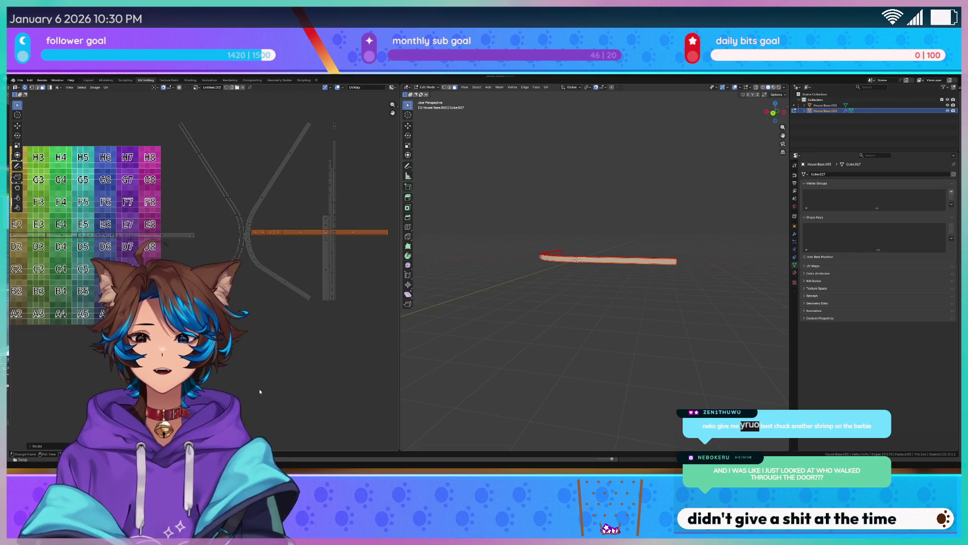
key("g")
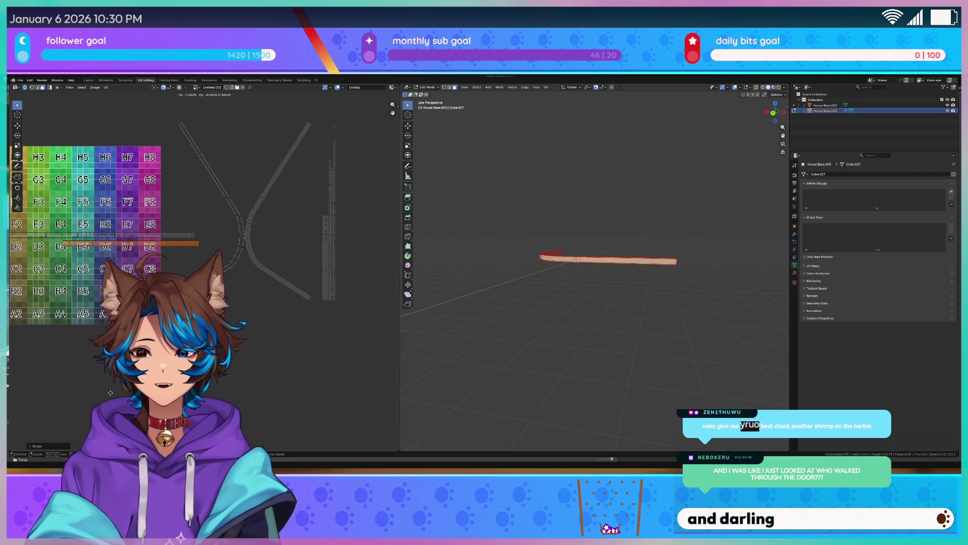
middle_click_drag(112, 392, 228, 239)
scroll(228, 238, "up", 2)
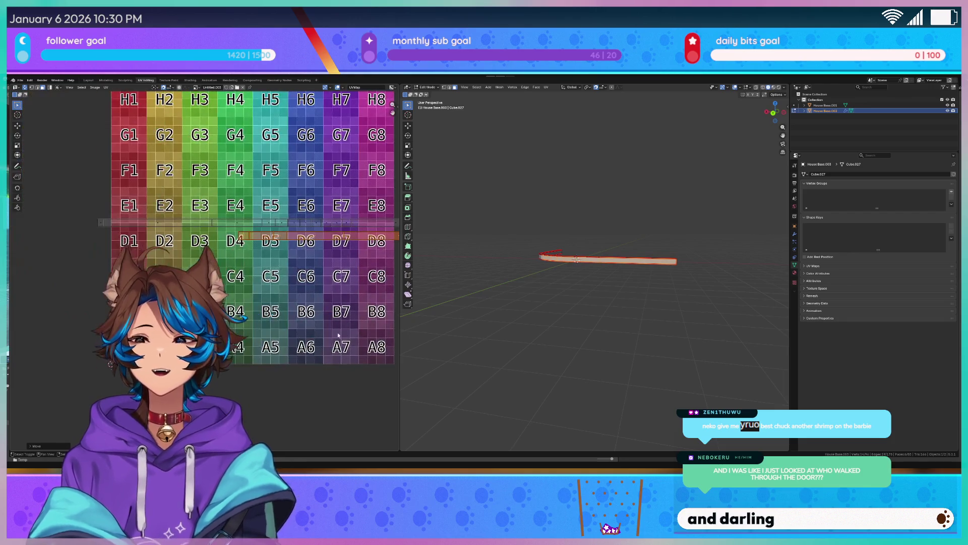
key("v")
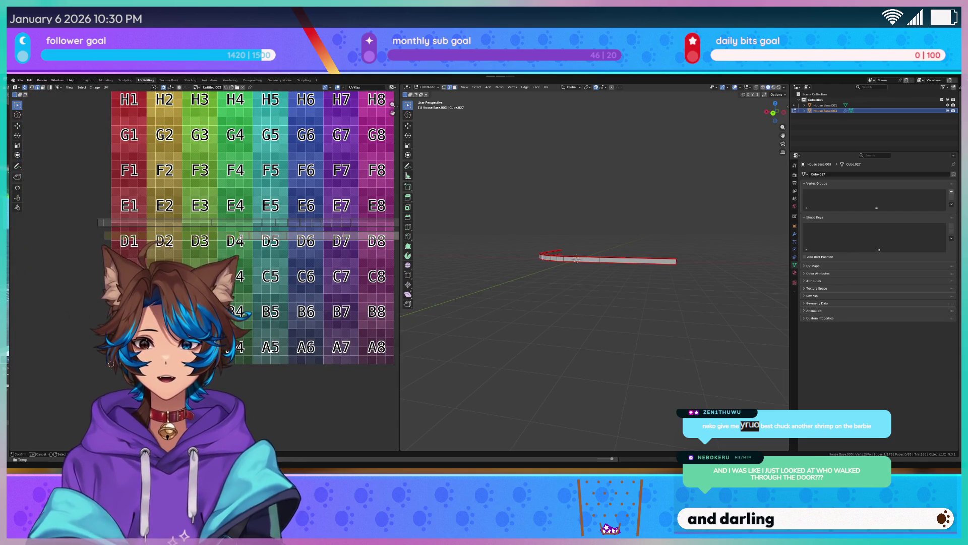
left_click(240, 238)
middle_click_drag(240, 238, 126, 239)
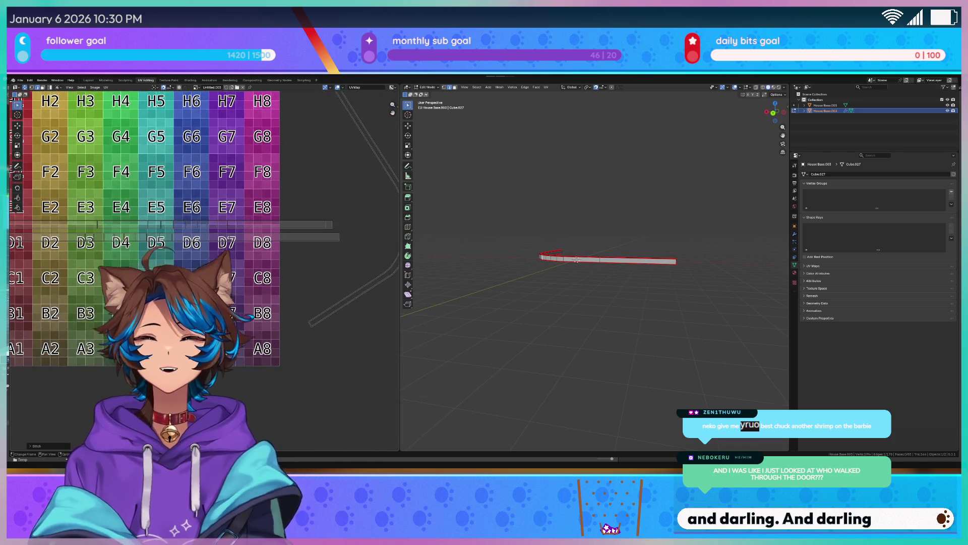
scroll(126, 240, "down", 3)
middle_click_drag(225, 301, 98, 301)
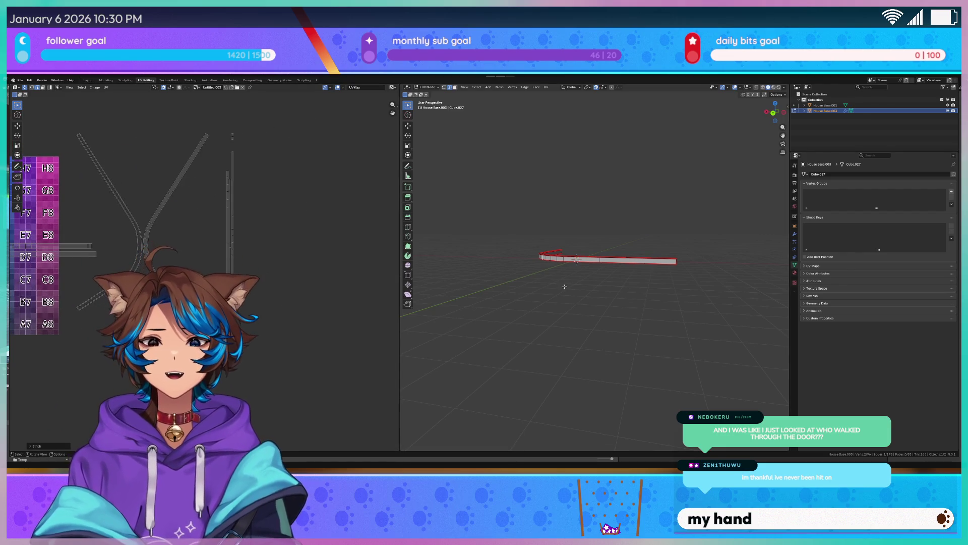
middle_click_drag(419, 241, 585, 232)
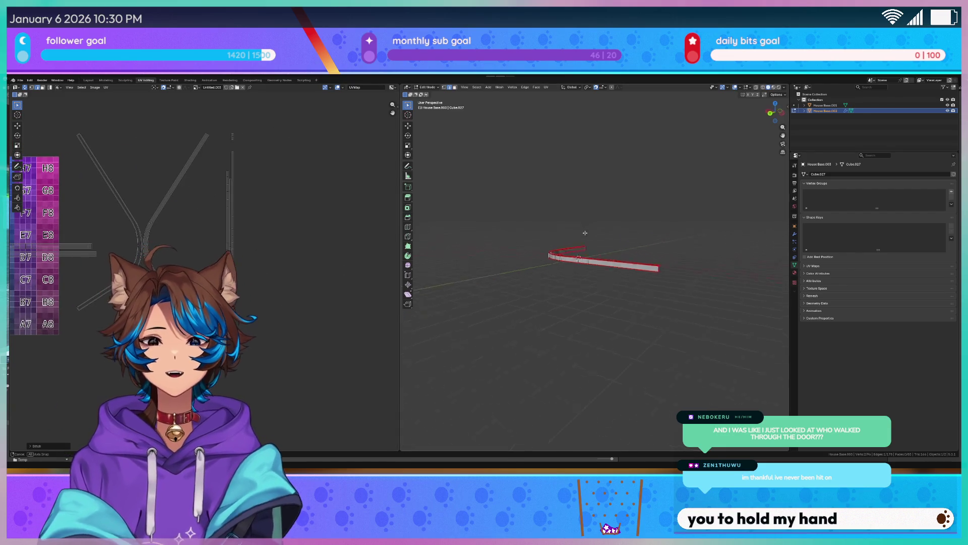
Box-select the UV vertices of the straight vertical wall strip
scroll(543, 231, "up", 2)
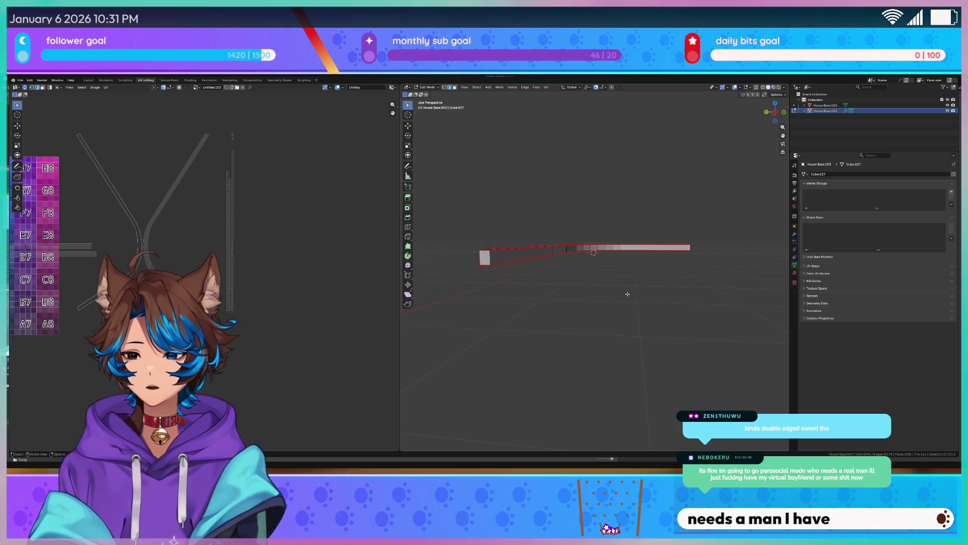
middle_click_drag(627, 294, 605, 290)
scroll(259, 224, "up", 1)
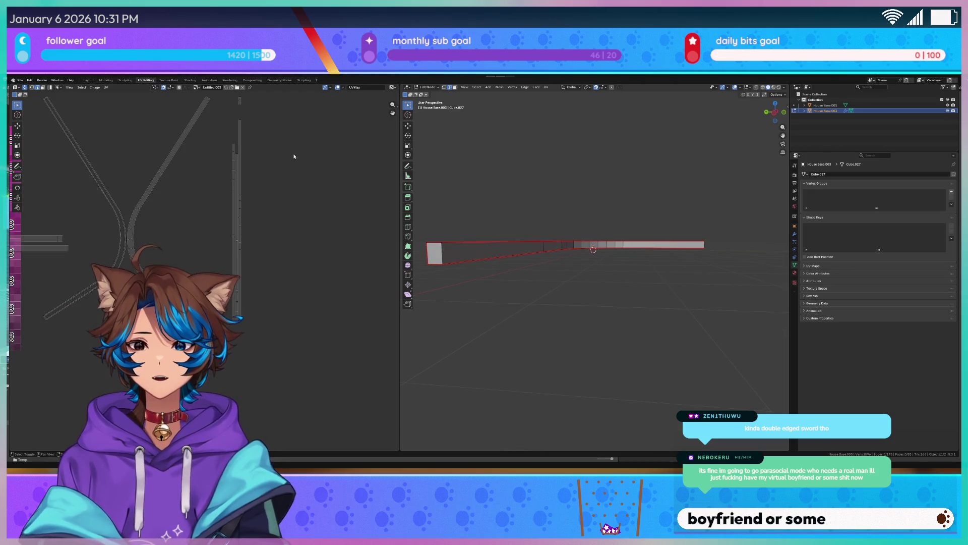
scroll(294, 157, "down", 4)
scroll(311, 210, "up", 2)
scroll(241, 248, "up", 3)
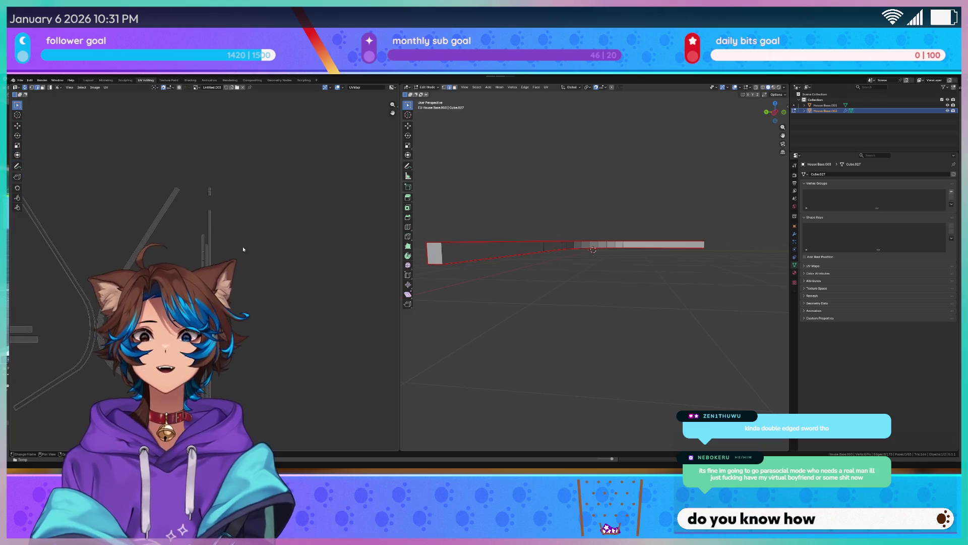
scroll(236, 171, "down", 3)
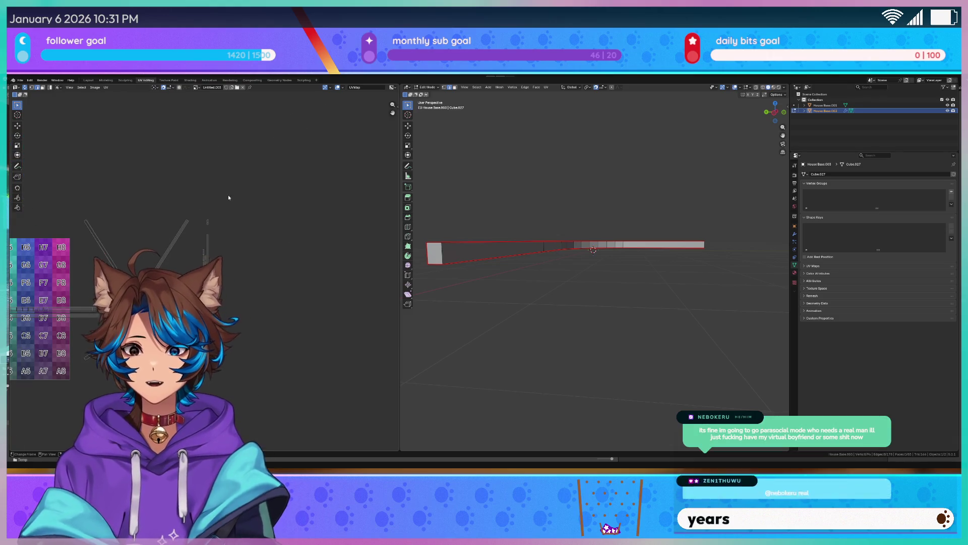
middle_click_drag(241, 220, 259, 210)
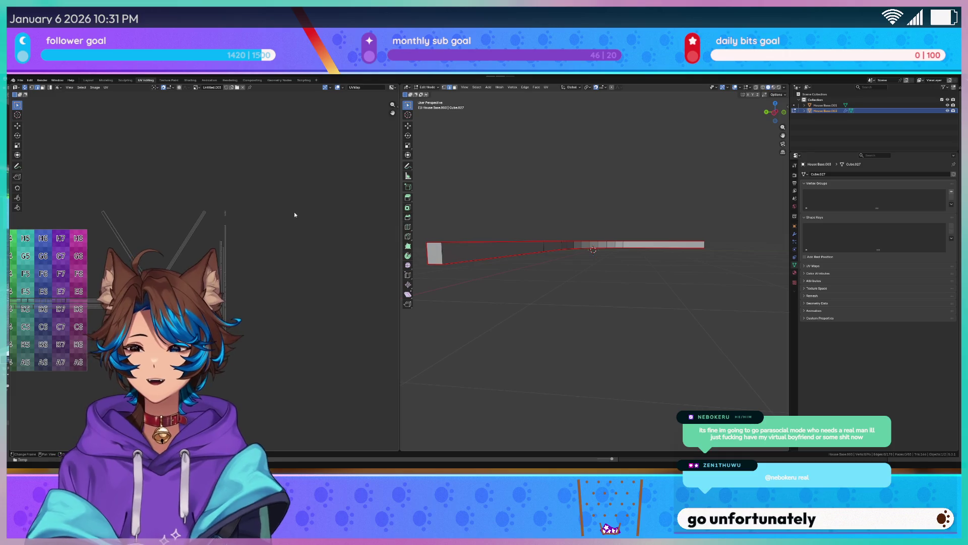
scroll(295, 214, "up", 2)
mouse_move(271, 209)
left_mouse_down()
mouse_move(255, 345)
mouse_move(232, 420)
left_mouse_up()
scroll(215, 230, "down", 5)
scroll(535, 274, "down", 3)
Orbit and zoom the 3D viewport to frame the whole curved wall
mouse_move(534, 275)
middle_mouse_down()
mouse_move(575, 297)
mouse_move(649, 294)
mouse_move(644, 253)
mouse_move(525, 224)
middle_mouse_up()
scroll(202, 252, "up", 5)
scroll(324, 289, "down", 5)
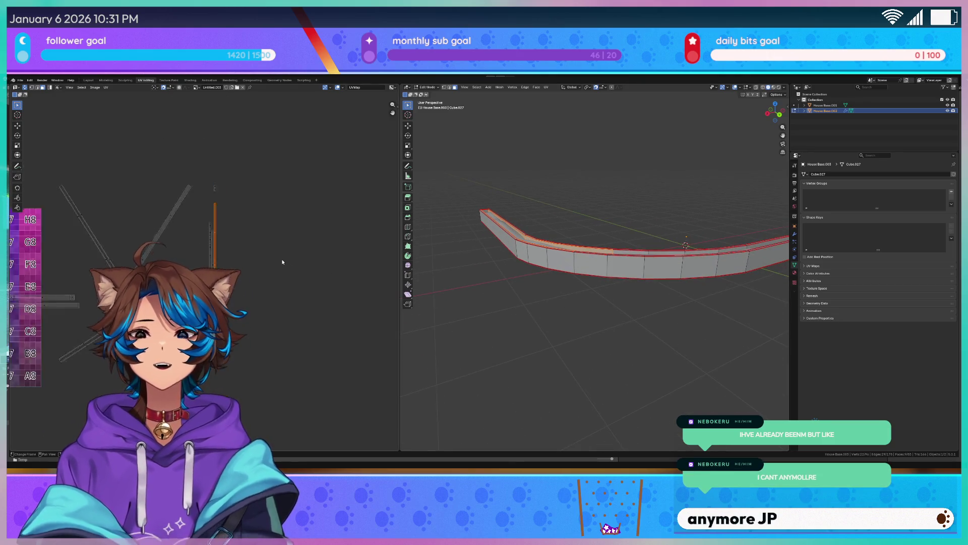
Add the linked island, rotate the strip -90 degrees and move it onto the checker grid
scroll(282, 262, "down", 3)
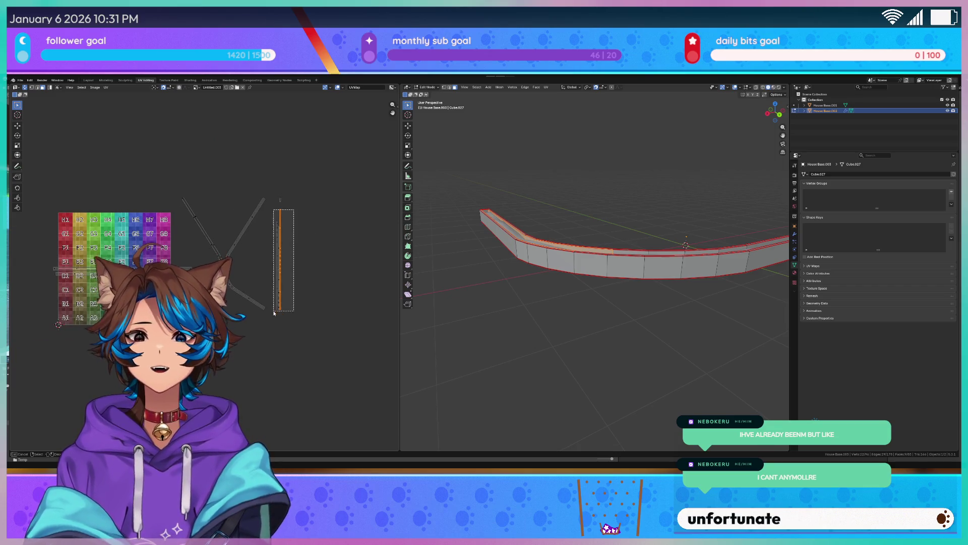
key("l")
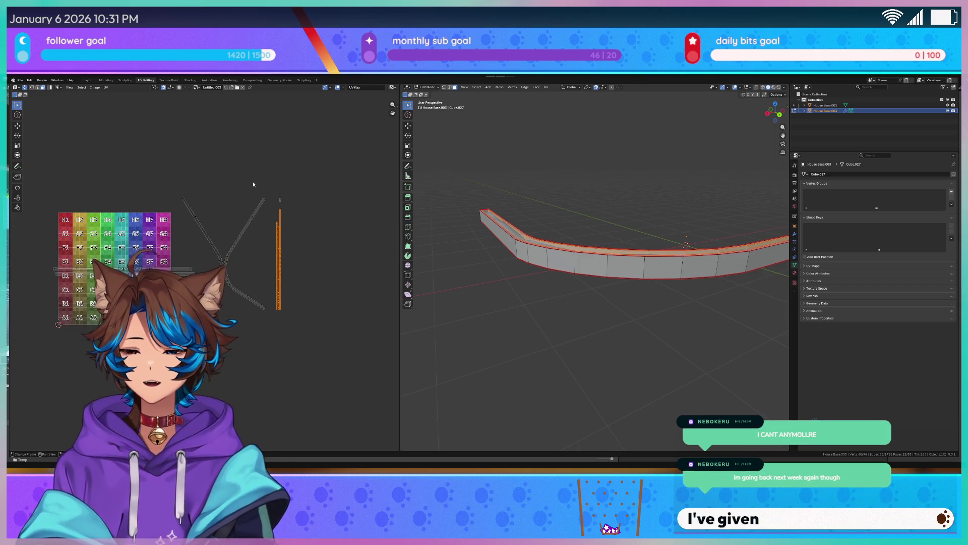
scroll(199, 291, "up", 2)
scroll(202, 272, "down", 2)
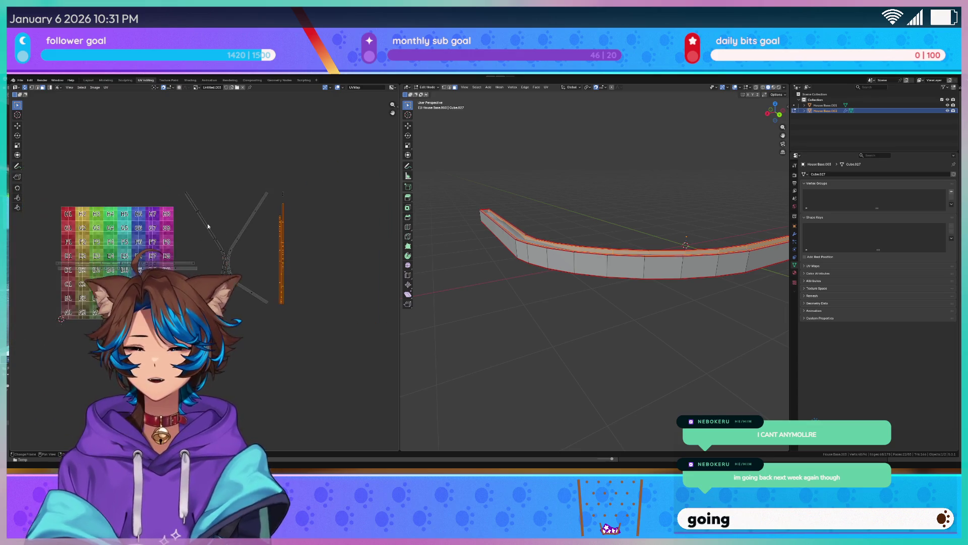
key("r")
key("Return")
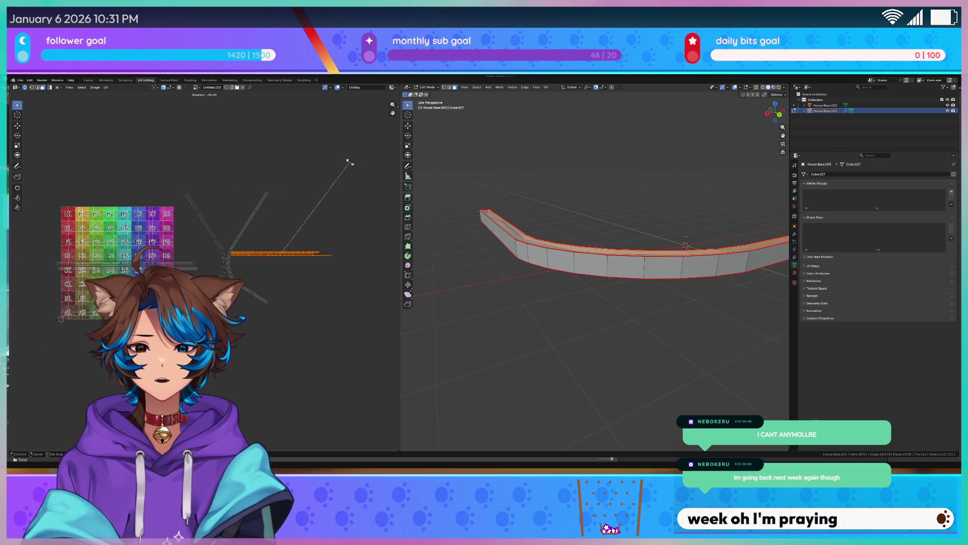
scroll(302, 217, "up", 1)
key("g")
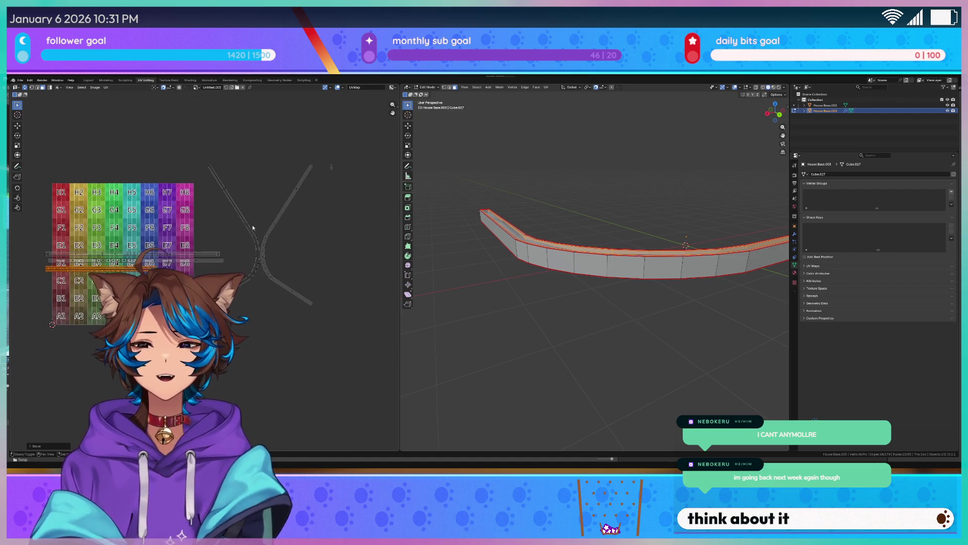
scroll(74, 260, "up", 5)
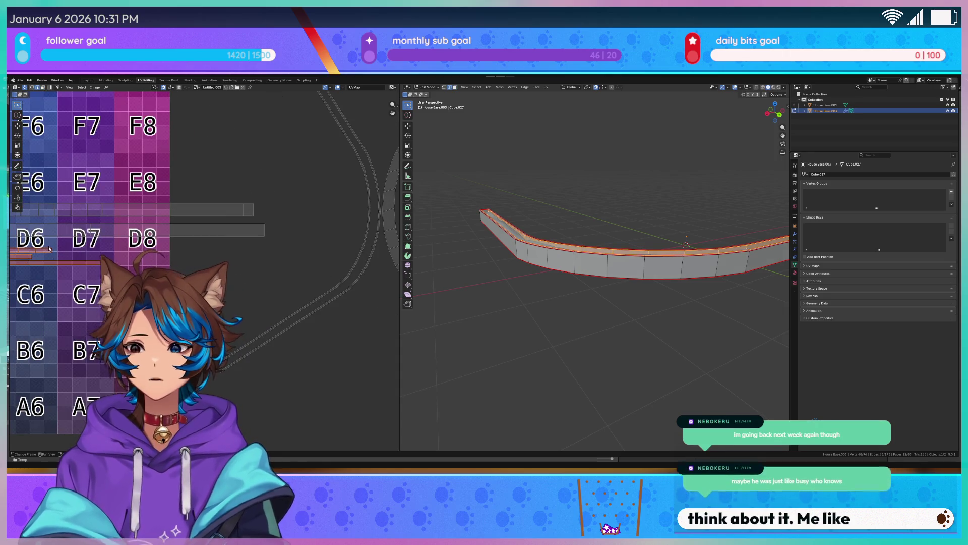
Select one edge of the strip and slide it horizontally along X
left_click(51, 251)
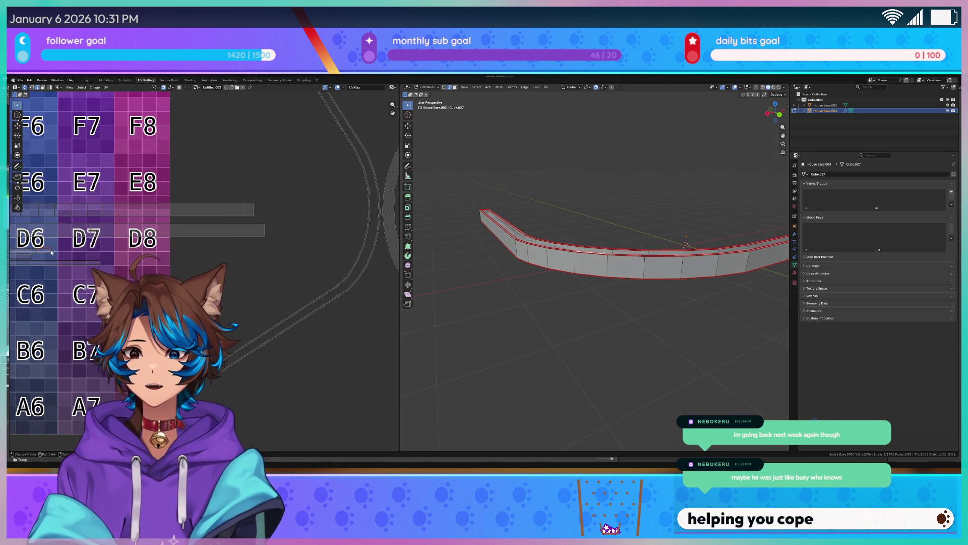
key("g")
key("x")
key("g")
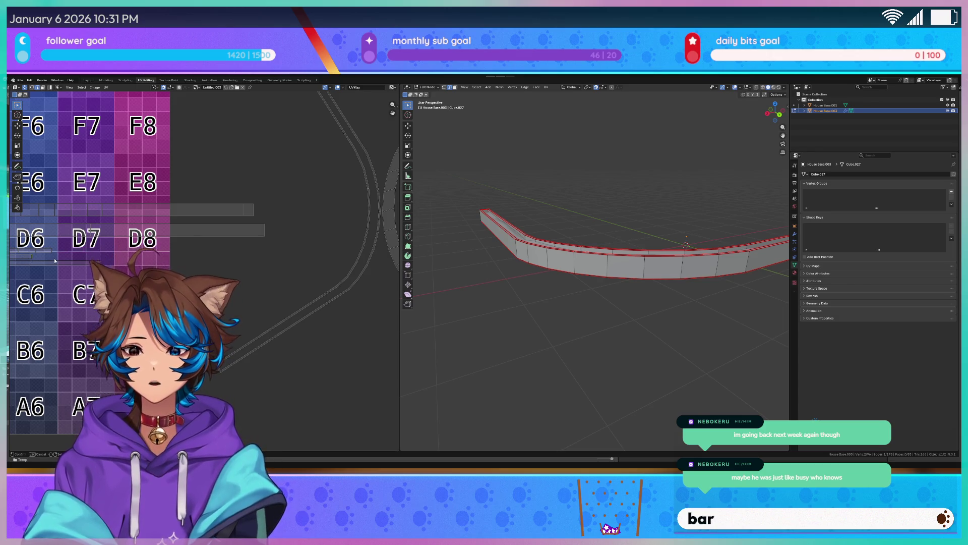
scroll(65, 259, "down", 8)
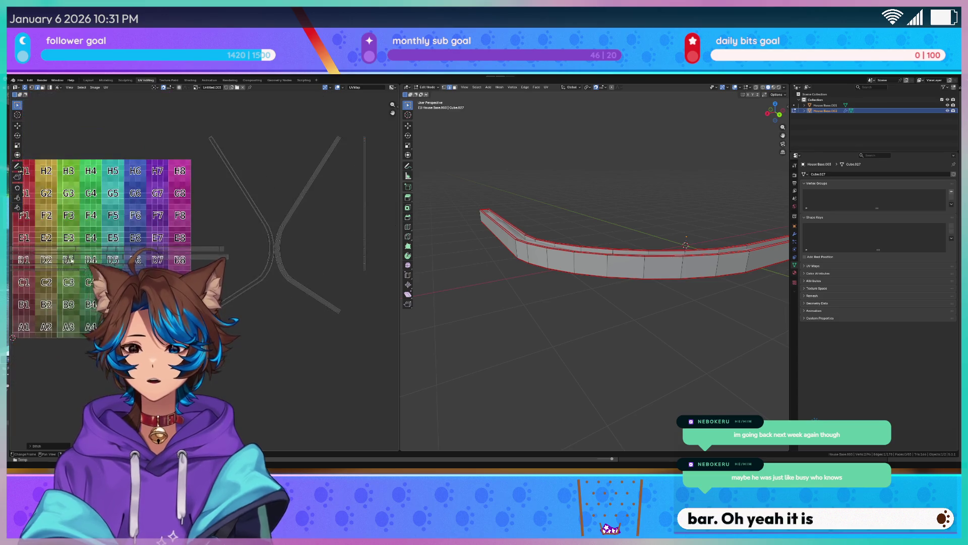
scroll(183, 252, "up", 5)
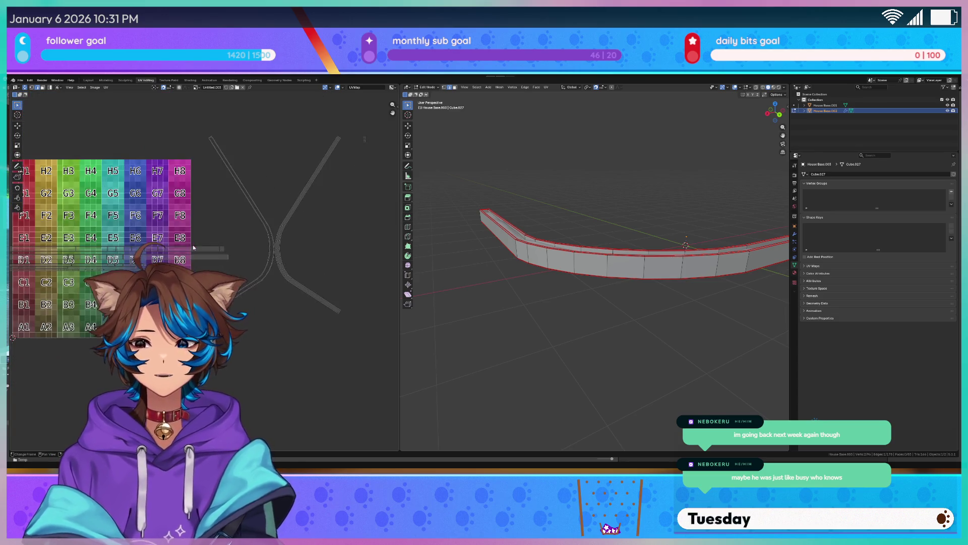
scroll(181, 266, "up", 3)
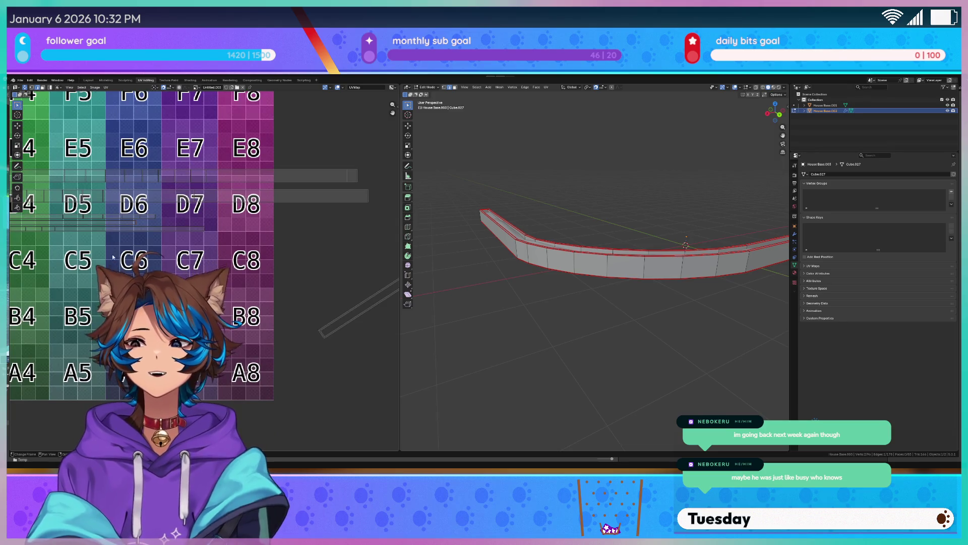
scroll(204, 230, "down", 4)
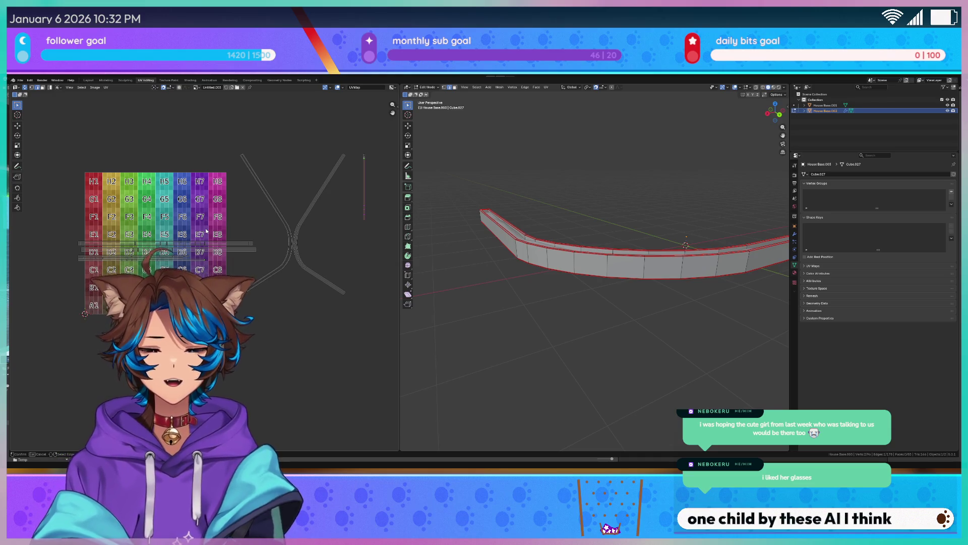
scroll(206, 231, "up", 4)
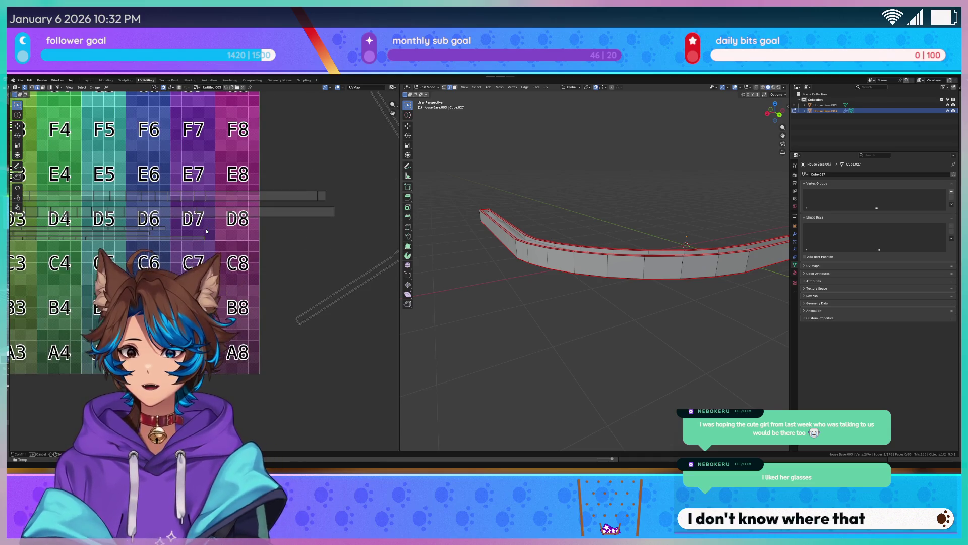
scroll(207, 230, "down", 5)
scroll(206, 231, "up", 2)
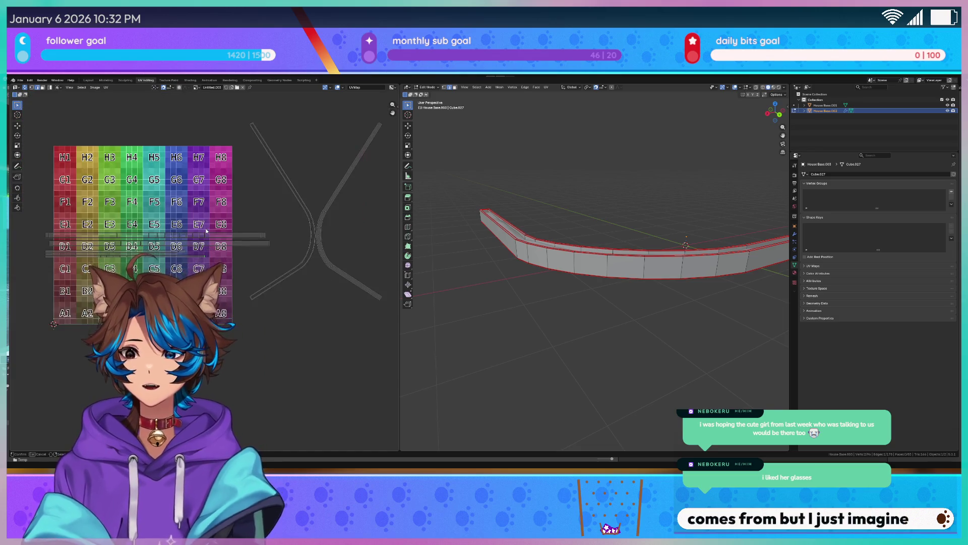
scroll(206, 231, "down", 1)
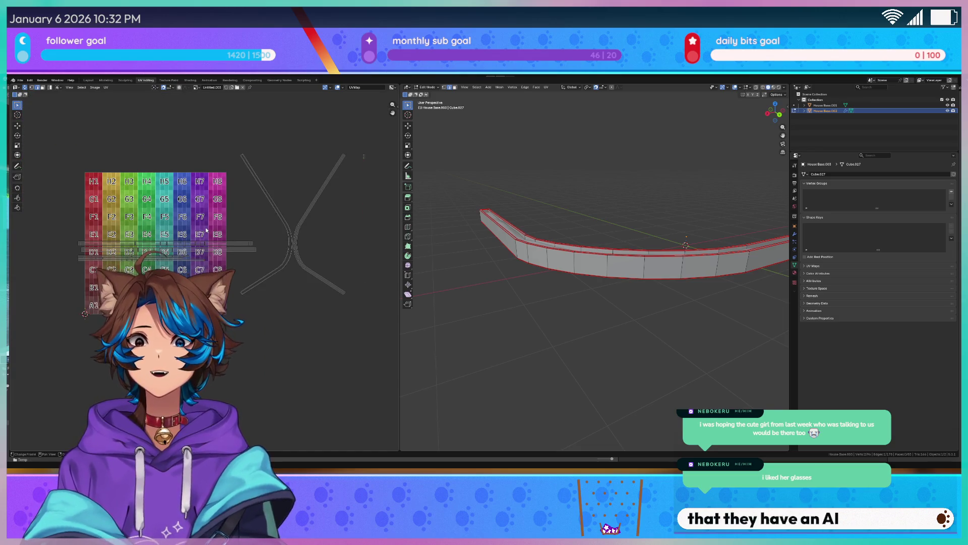
scroll(206, 231, "up", 1)
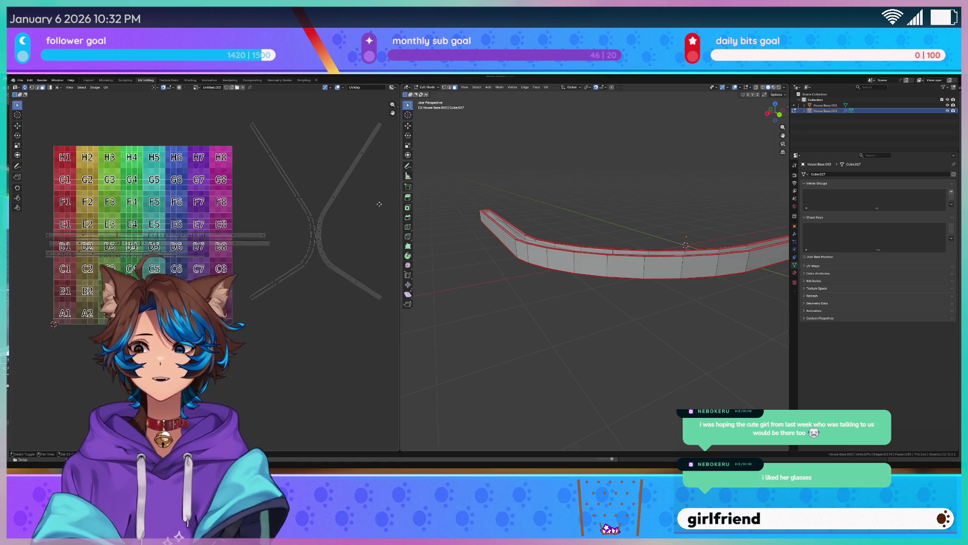
middle_click_drag(379, 204, 267, 238)
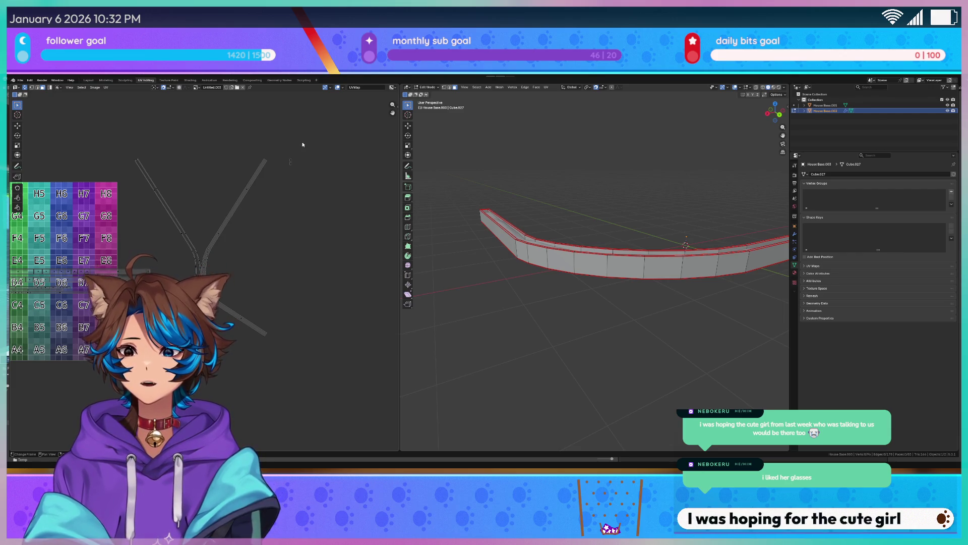
middle_click_drag(261, 220, 349, 182)
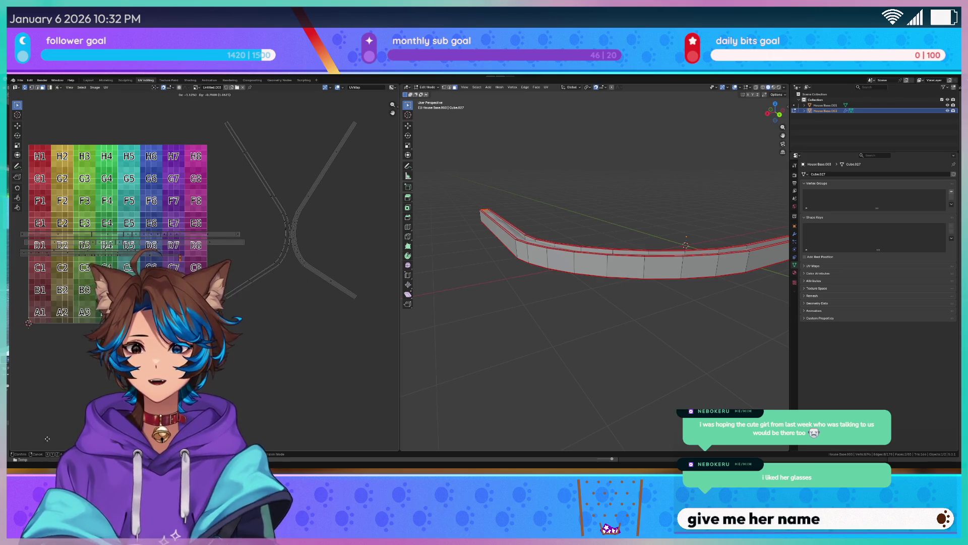
scroll(147, 261, "up", 7)
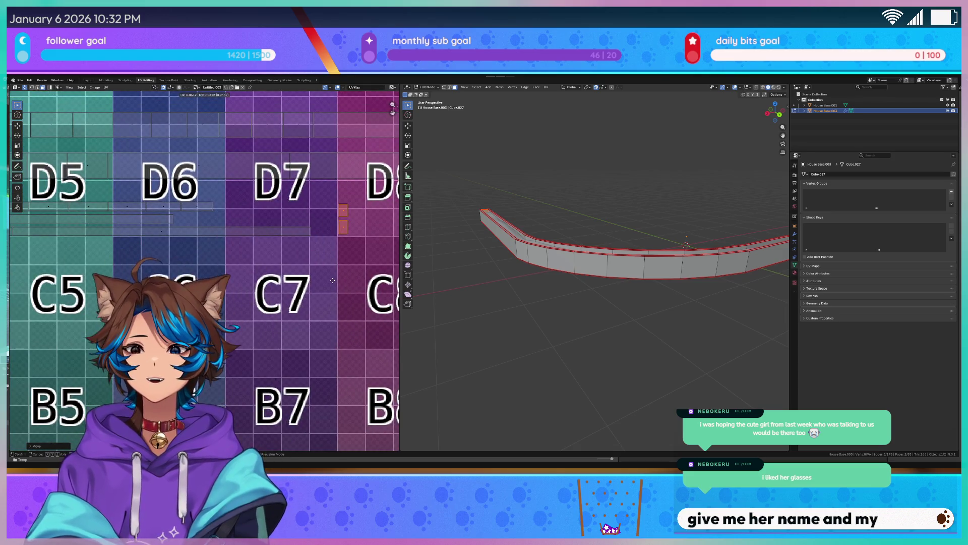
Place the rotated UV island up and to the left on the grid
left_click(112, 227)
key("g")
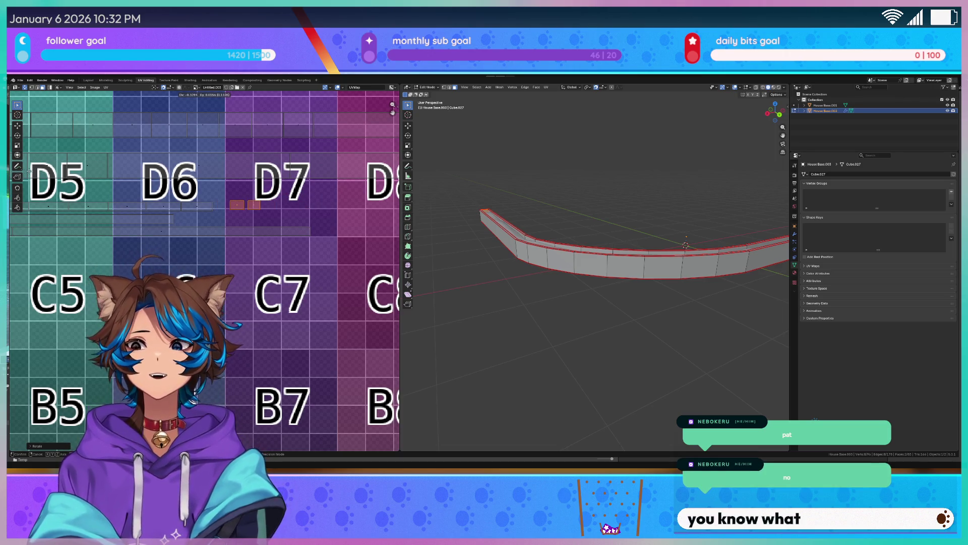
left_click(118, 193)
Box-select all of the wall's UV islands
scroll(257, 231, "down", 8)
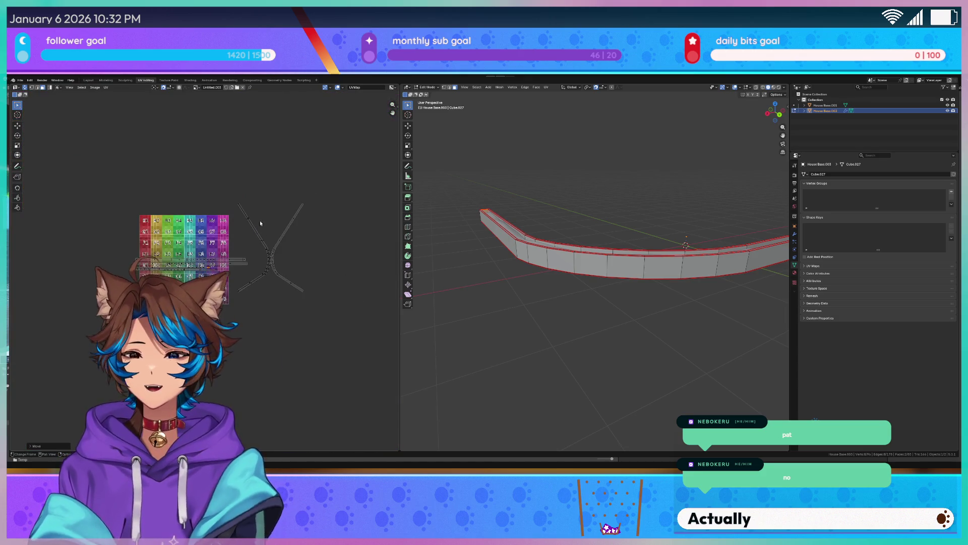
scroll(198, 253, "up", 2)
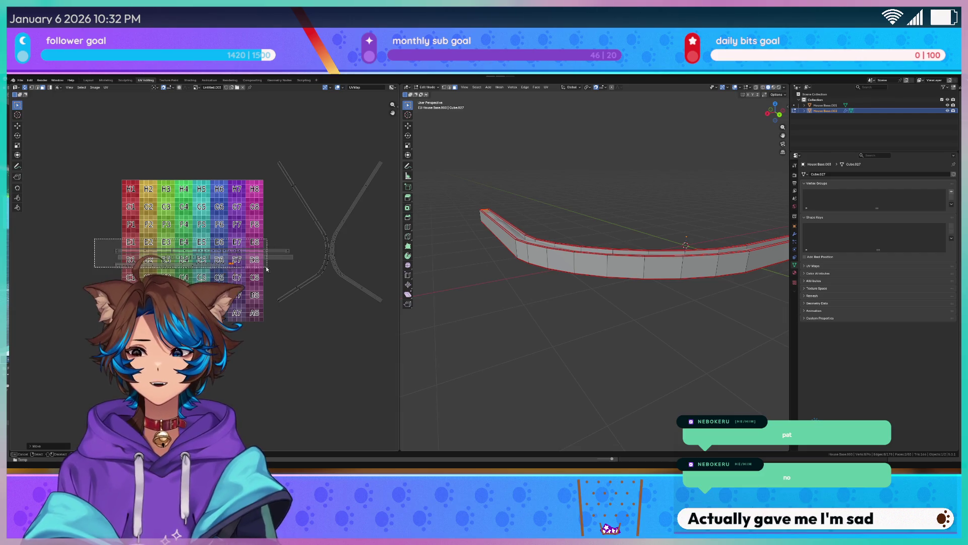
left_click_drag(302, 277, 303, 276)
scroll(308, 267, "down", 1)
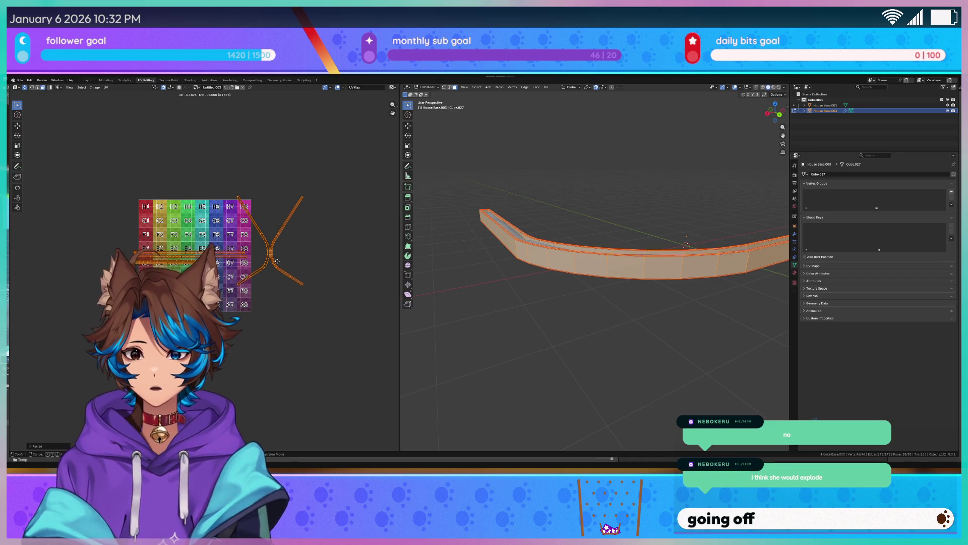
Scale the UV islands up and move them vertically to grid rows H and G
scroll(212, 255, "up", 4)
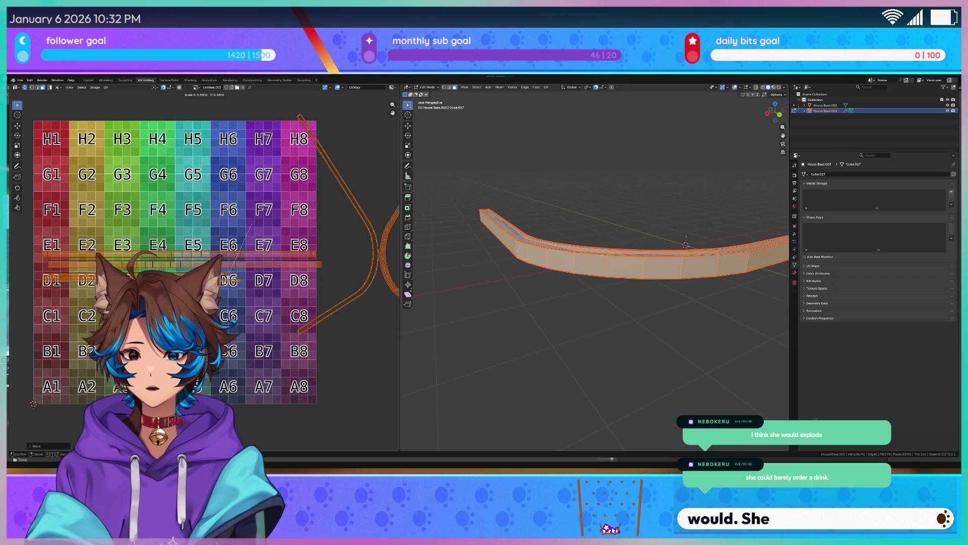
left_click(238, 260)
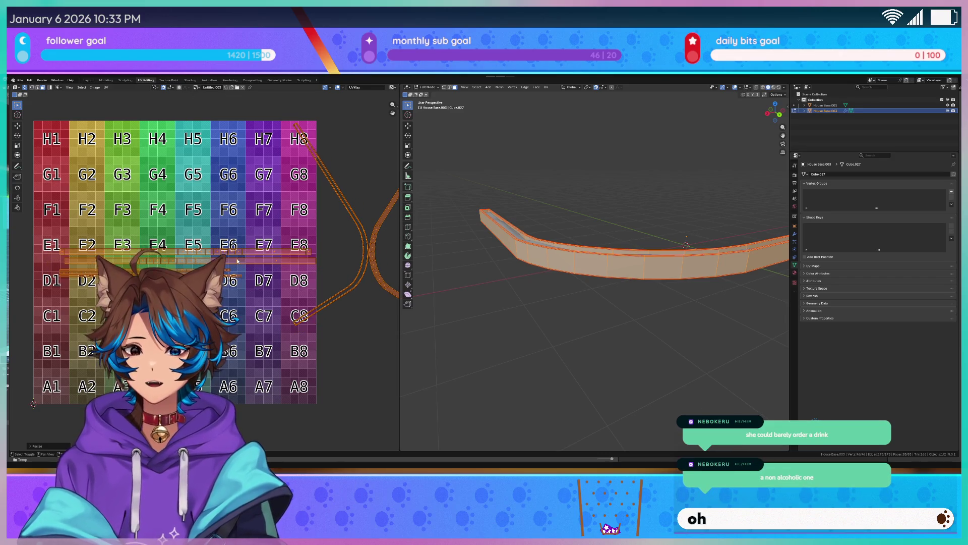
key("g")
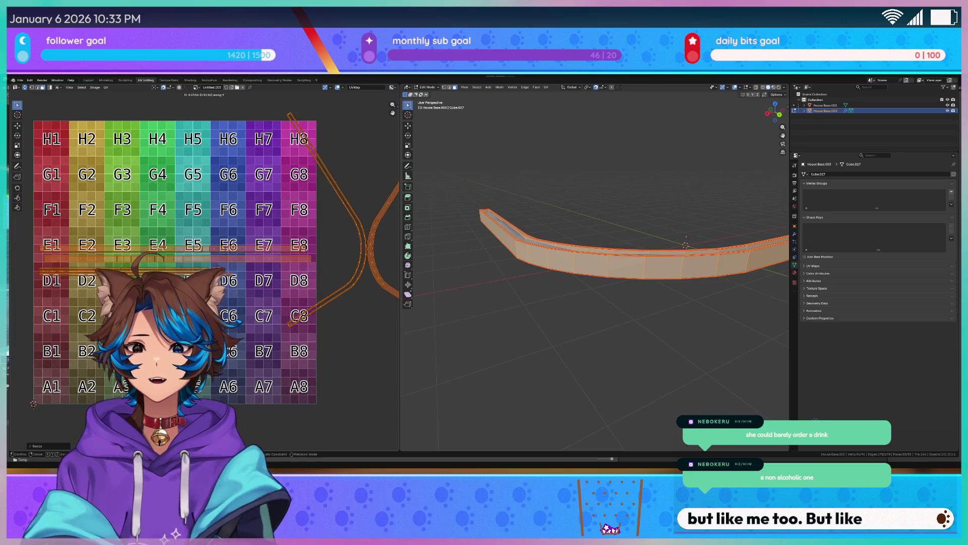
key("Return")
Box-select the lower V-shaped strip's UVs
middle_click_drag(397, 129, 250, 240)
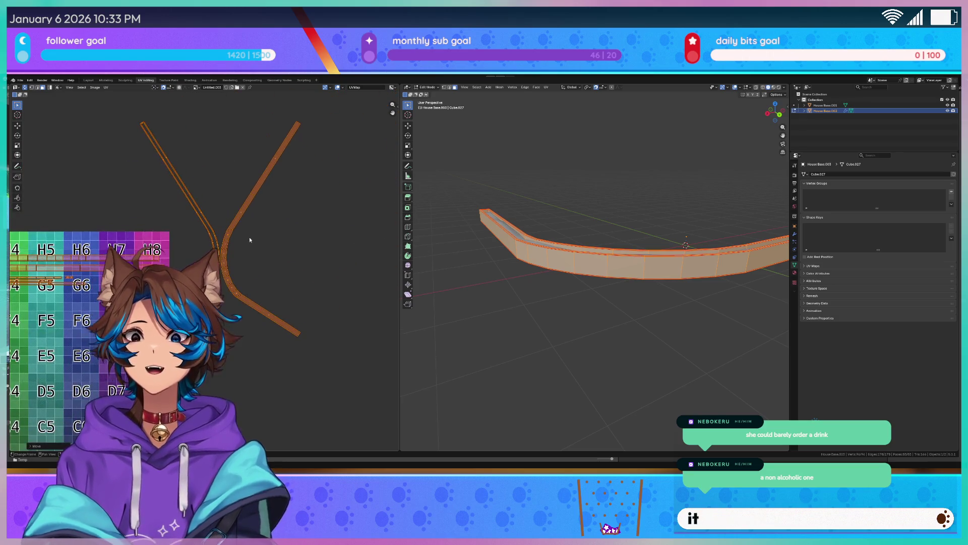
mouse_move(103, 103)
left_mouse_down()
mouse_move(353, 215)
mouse_move(354, 228)
left_mouse_up()
left_click_drag(353, 196, 173, 398)
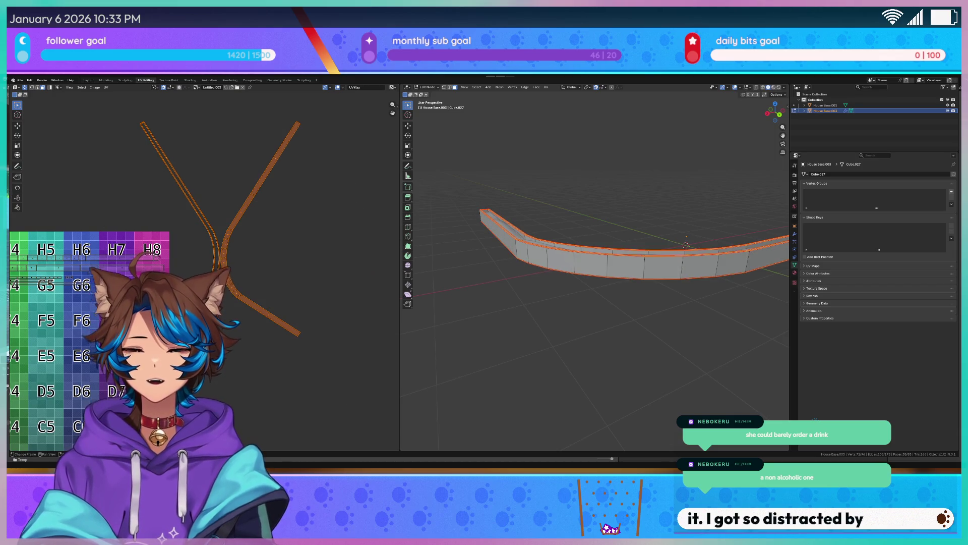
scroll(204, 267, "down", 4)
Drop the selected UV strip in place and clear the UV selection
key("g")
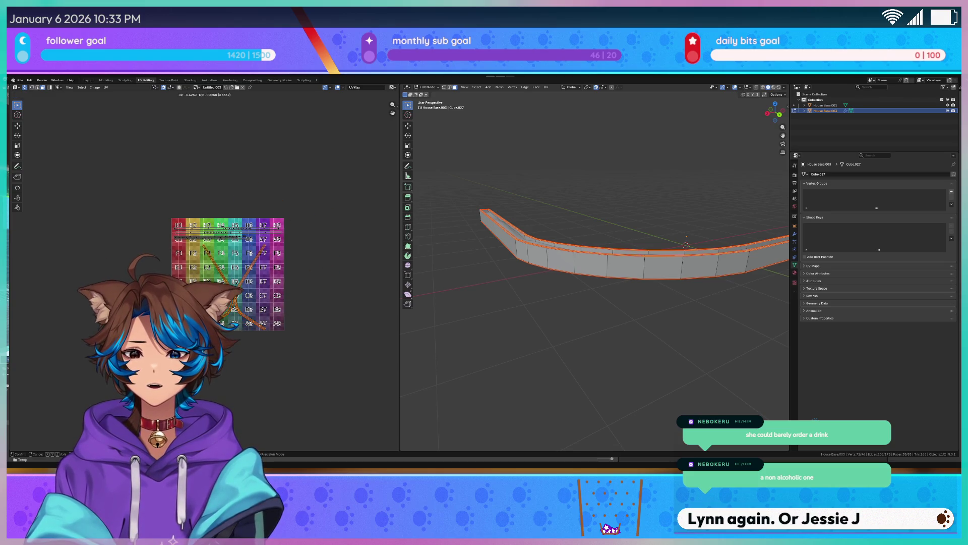
left_click(205, 274)
scroll(205, 274, "up", 3)
key("alt+a")
Box-select the curved island and slide it along X to the grid's right edge
scroll(158, 236, "up", 2)
middle_click_drag(202, 282, 157, 236)
left_click_drag(117, 133, 253, 397)
scroll(238, 346, "up", 4)
scroll(239, 347, "down", 2)
scroll(239, 347, "down", 4)
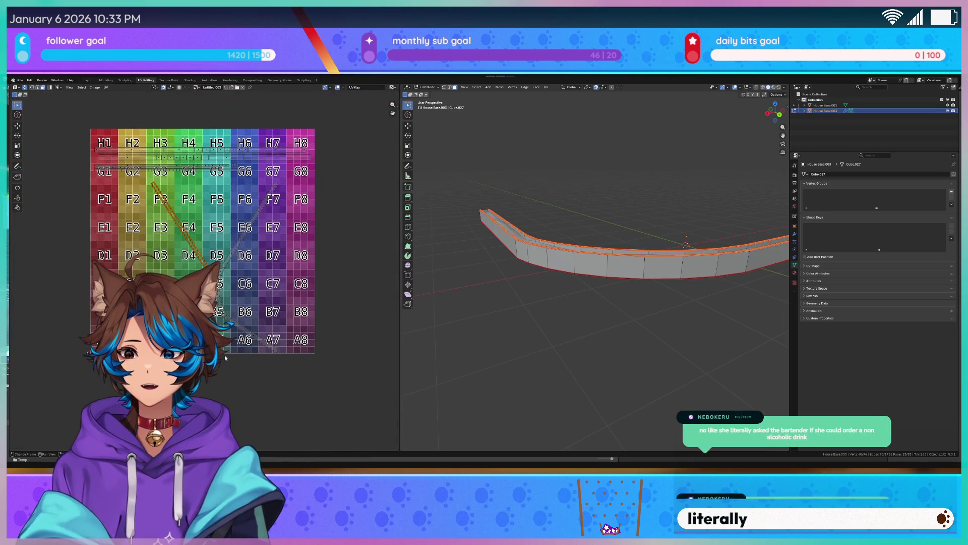
key("g")
key("x")
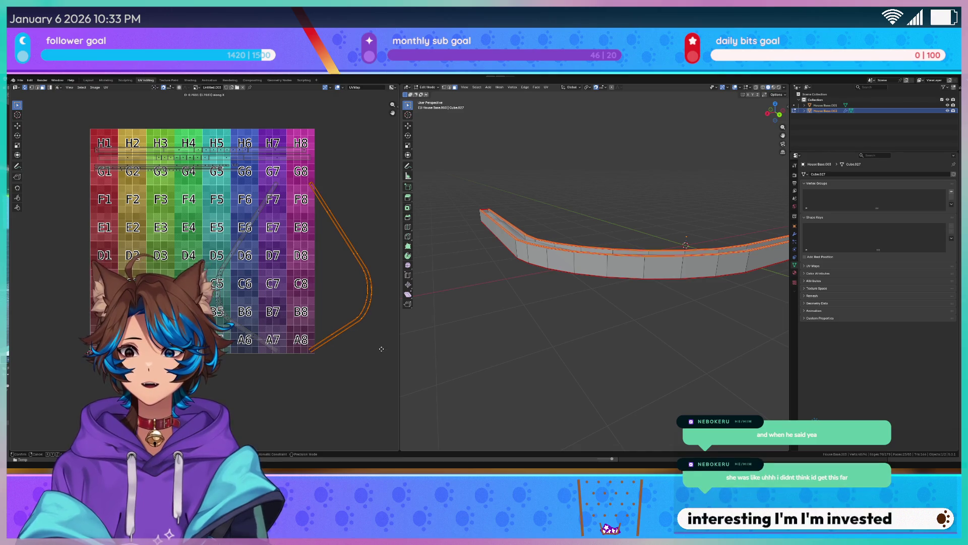
left_click(357, 347)
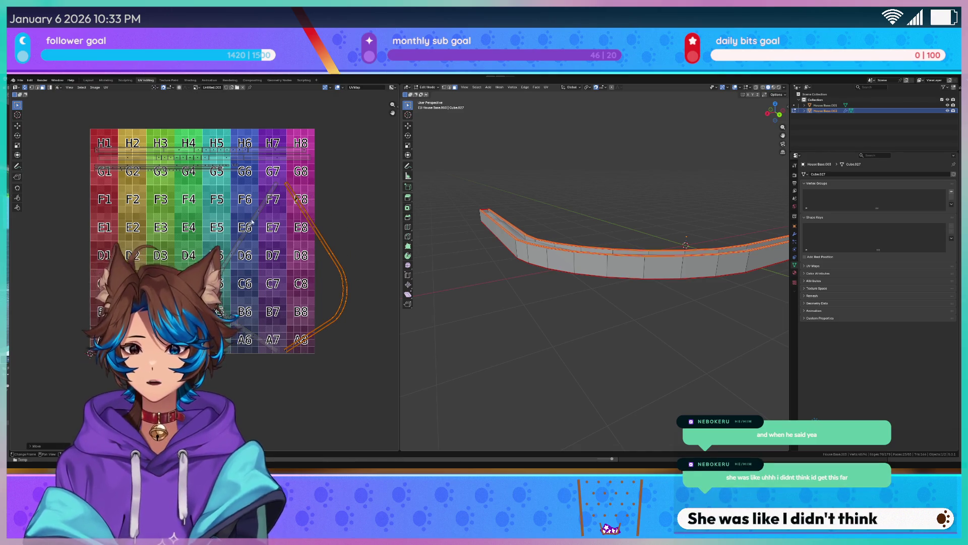
Select the UV strips, rotate them, and slide them left along X
left_click_drag(389, 175, 202, 363)
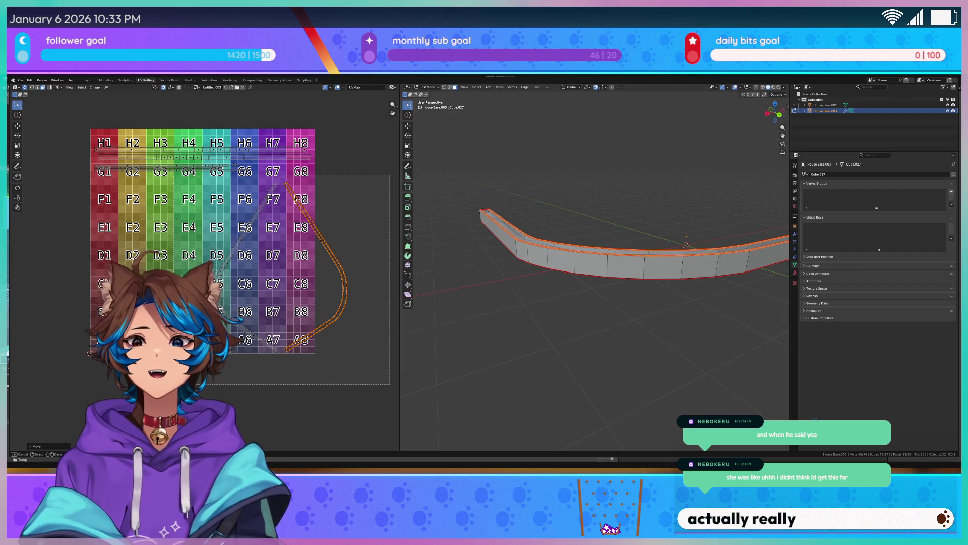
key("r")
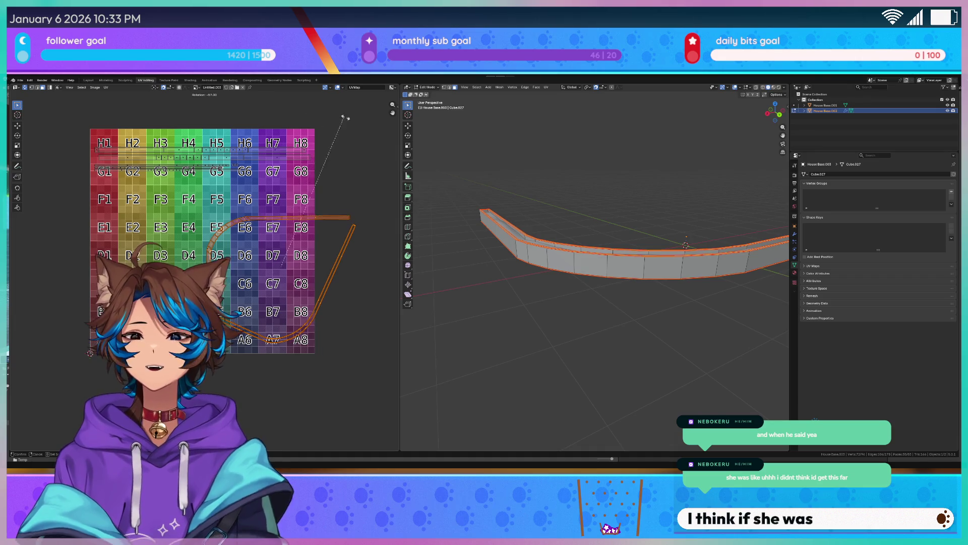
left_click(312, 115)
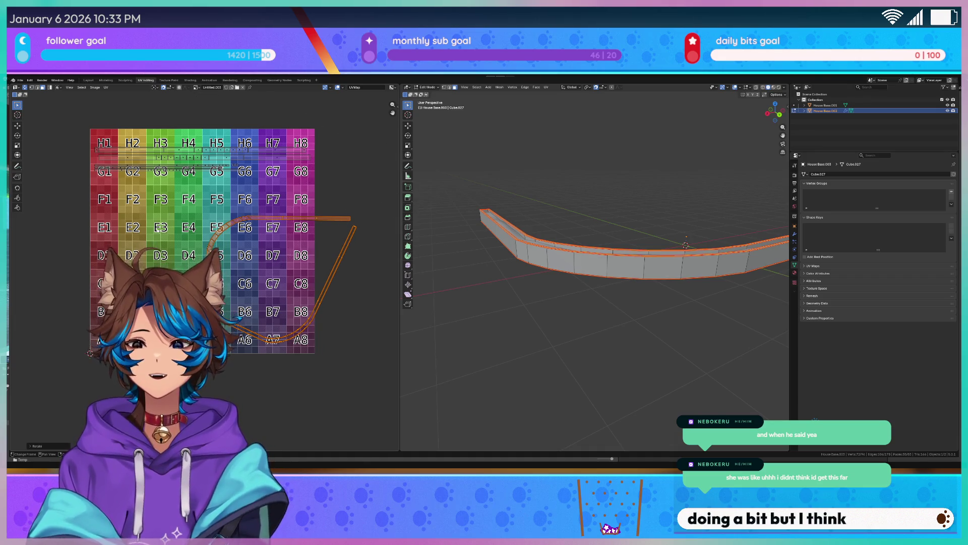
key("g")
key("x")
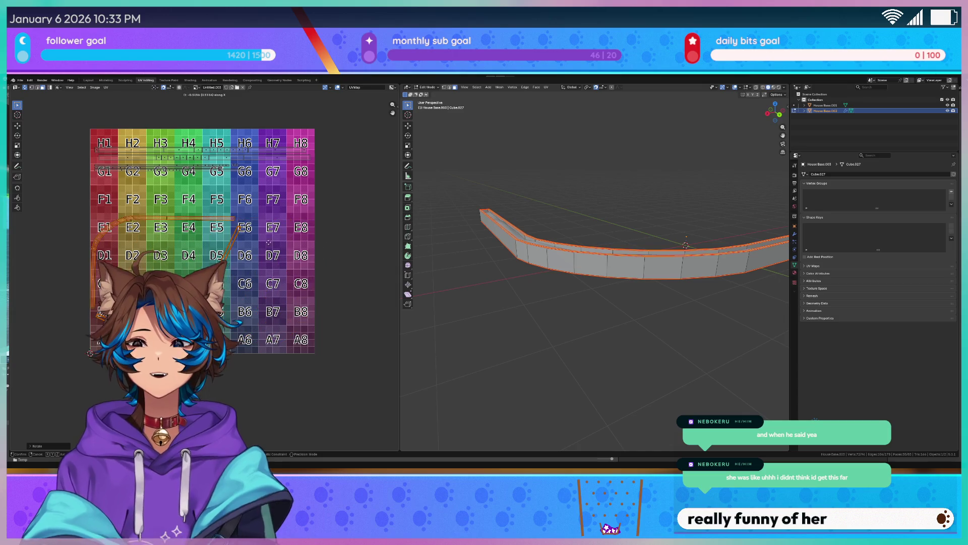
left_click(285, 229)
Deselect the straight strip, then rotate the diagonal strip horizontal and move it up onto the top rows
left_click(285, 229)
scroll(305, 211, "up", 3)
middle_click_drag(304, 211, 372, 162)
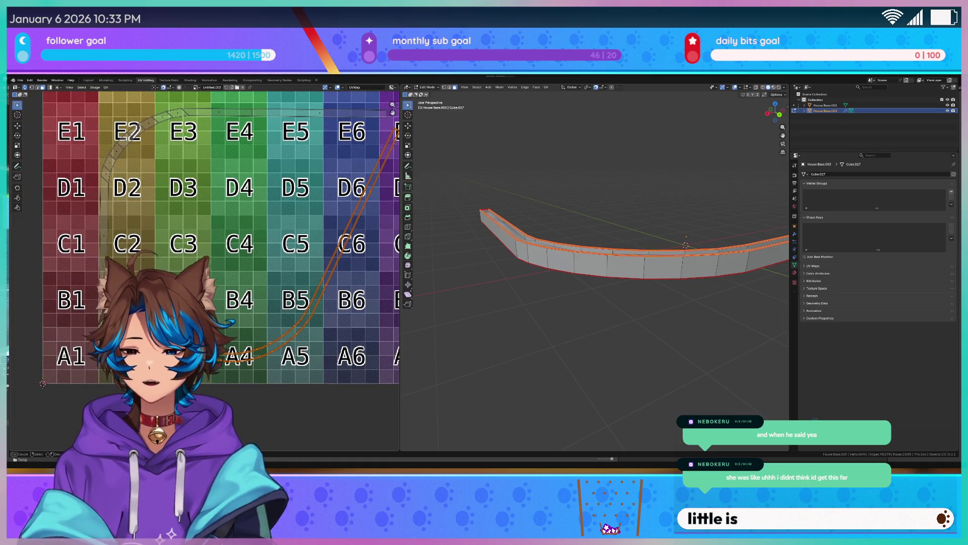
scroll(196, 262, "down", 3)
middle_click_drag(281, 310, 248, 357)
key("r")
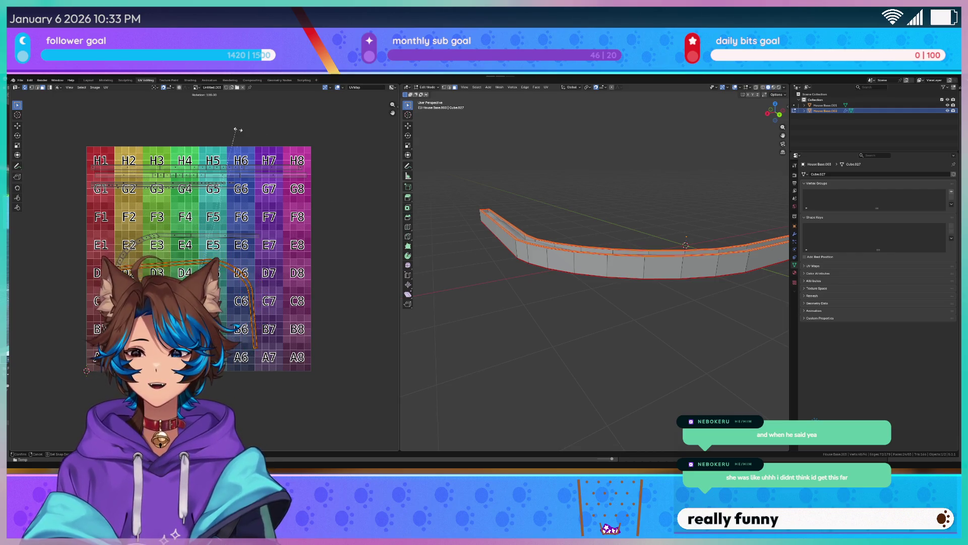
left_click(252, 136)
key("g")
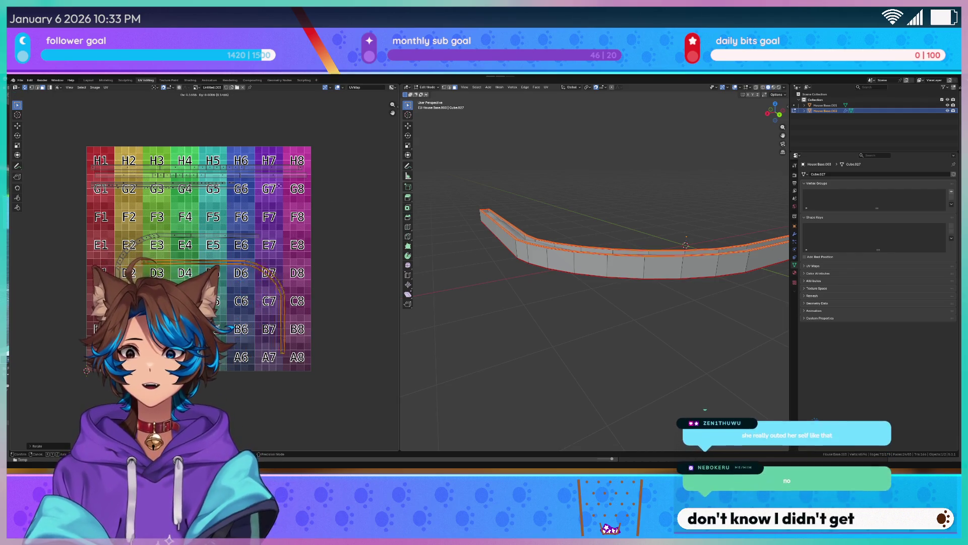
left_click(282, 173)
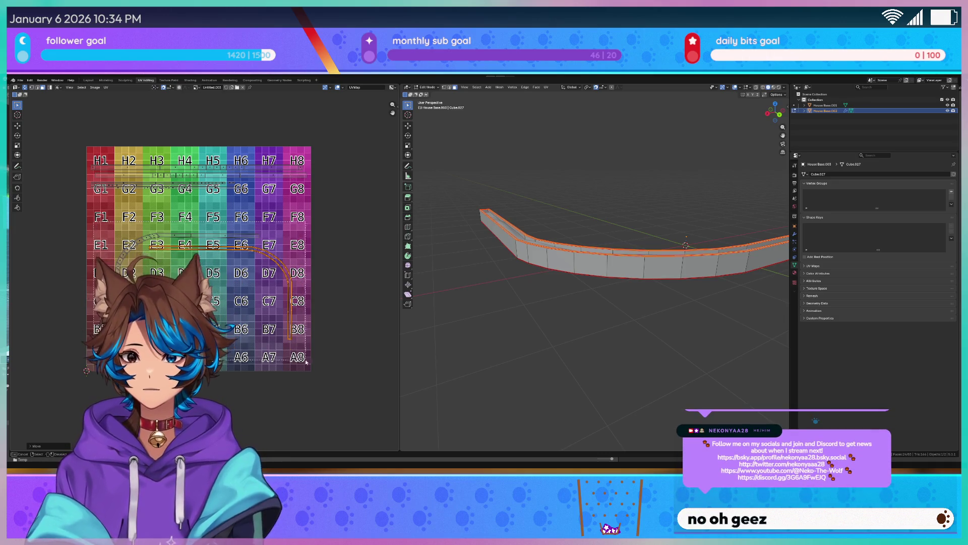
key("g")
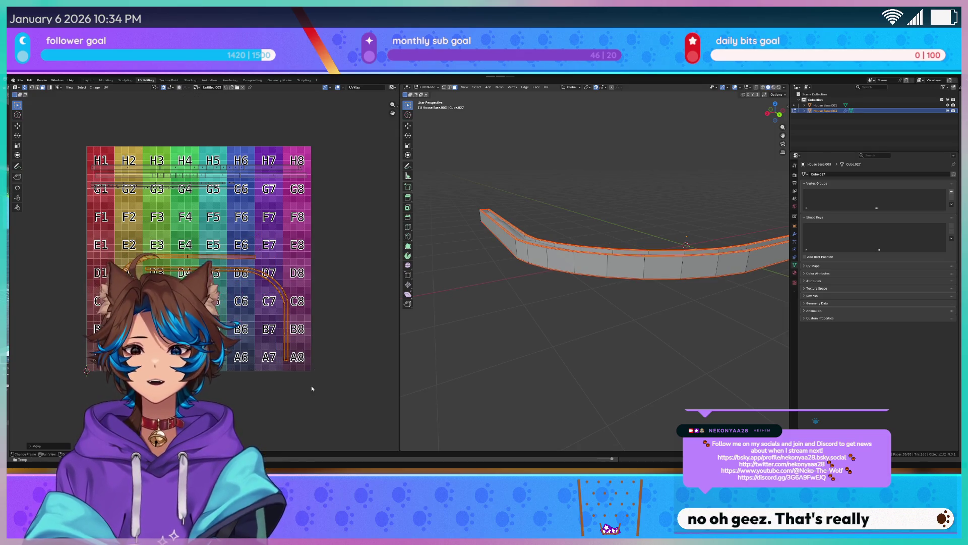
key("Escape")
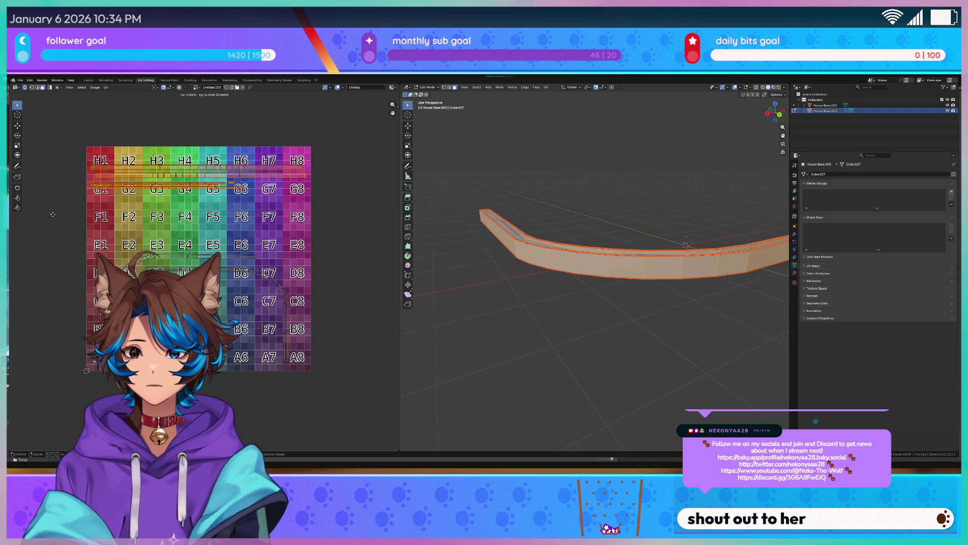
Slide the UV islands horizontally and scale them to fit across the checker grid
key("x")
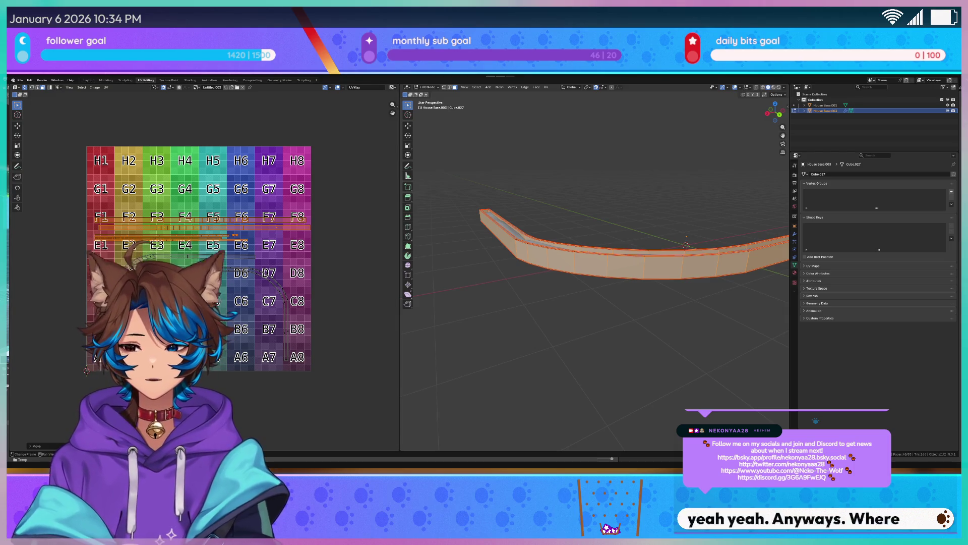
scroll(199, 260, "down", 1)
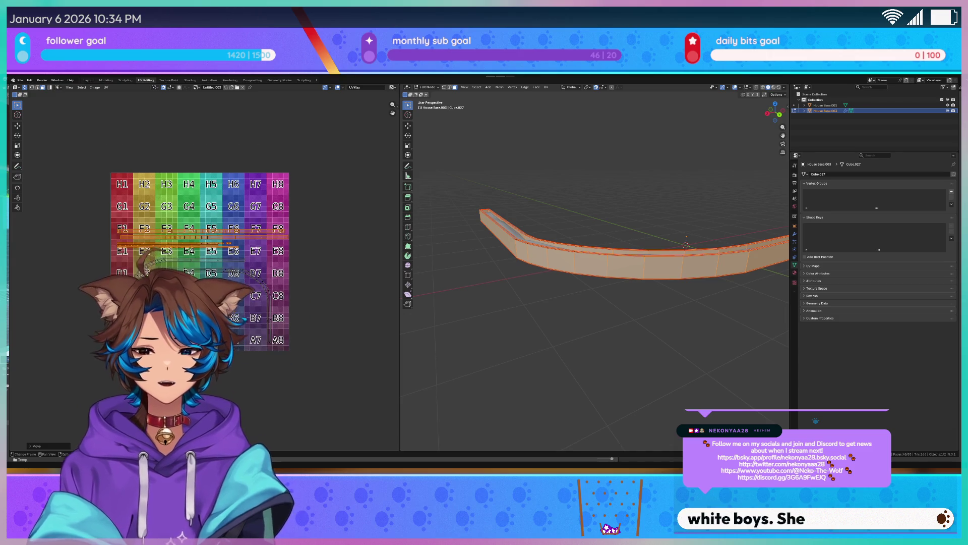
scroll(204, 275, "up", 2)
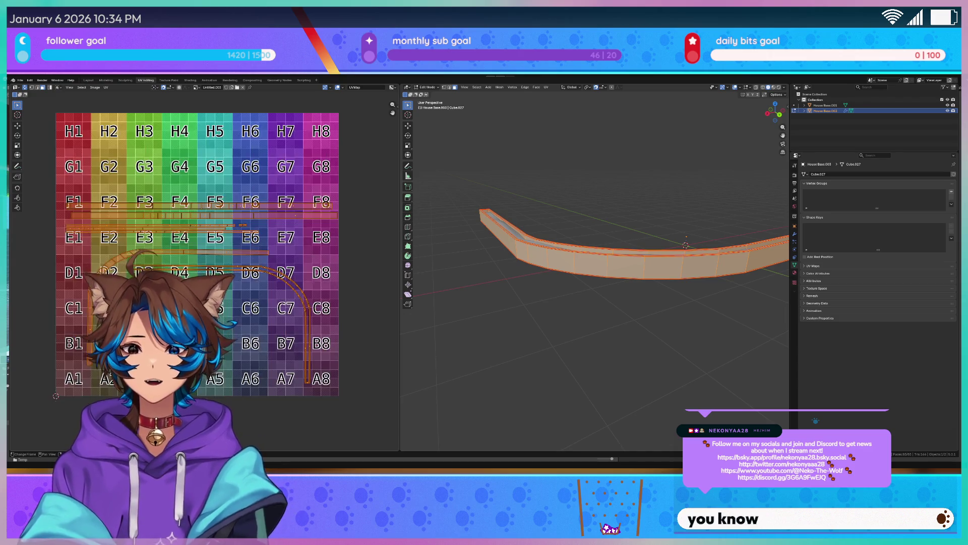
middle_click_drag(297, 278, 291, 273)
key("g")
key("x")
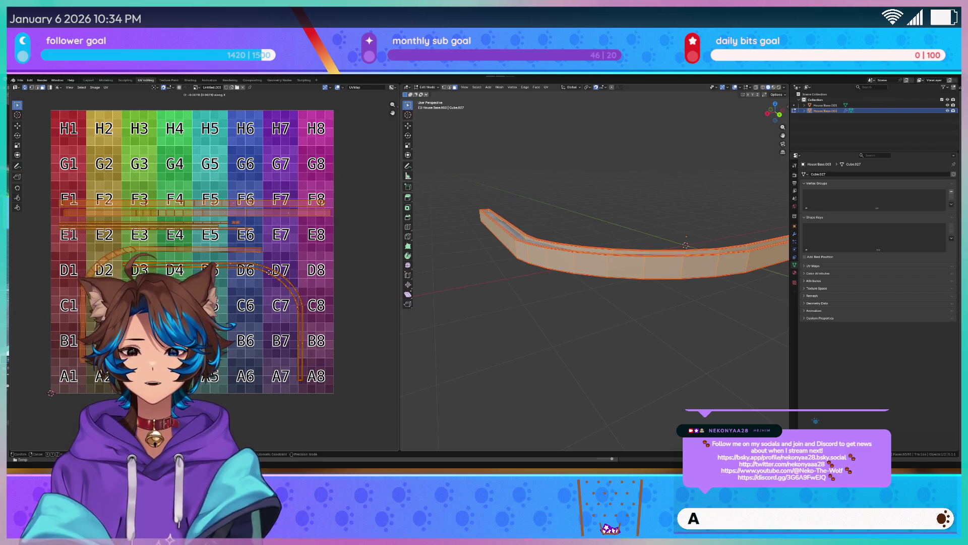
key("s")
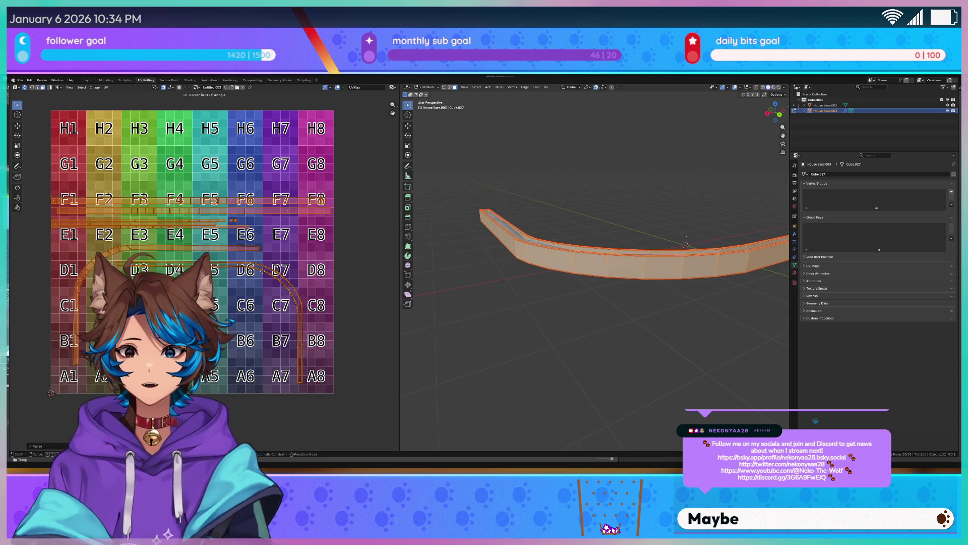
left_click(265, 263)
Nudge the islands vertically, deselect everything, and save the project
key("g")
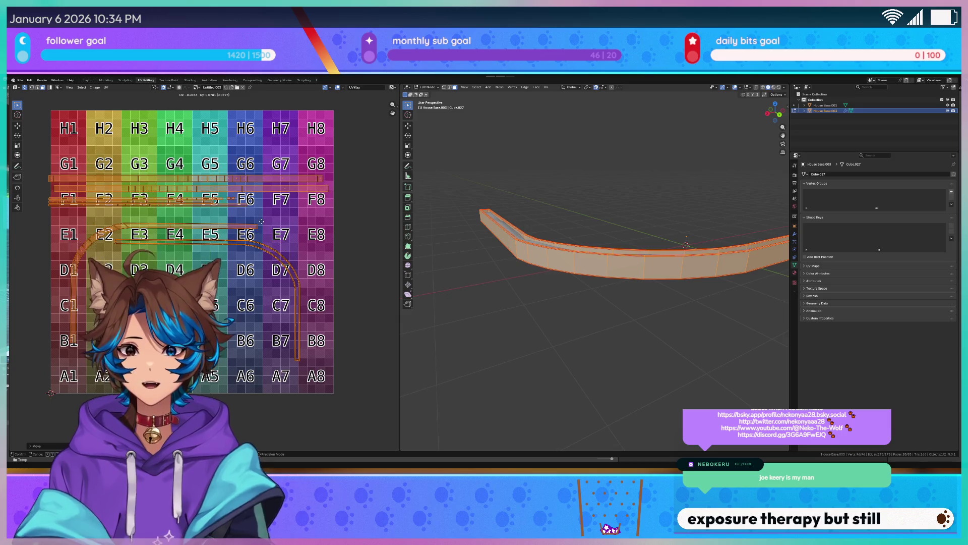
key("y")
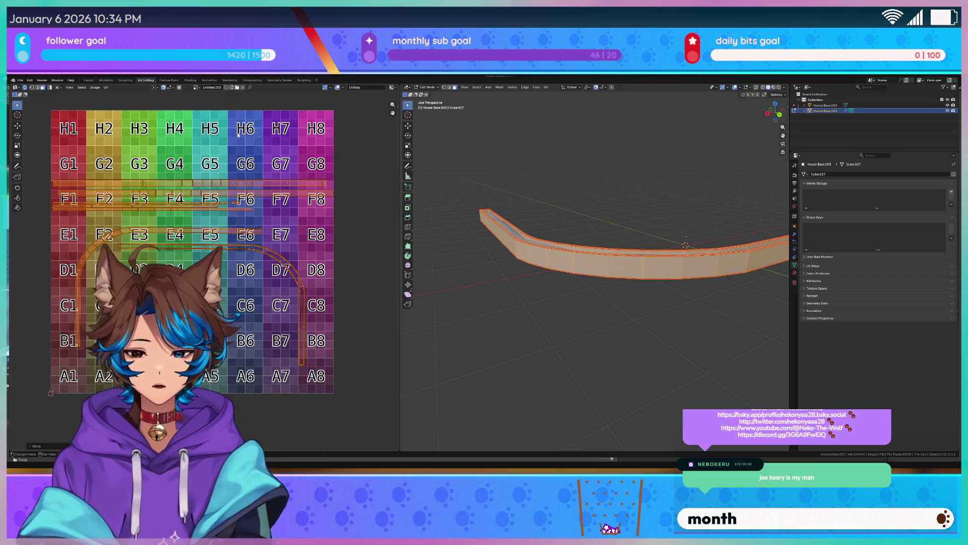
key("alt+a")
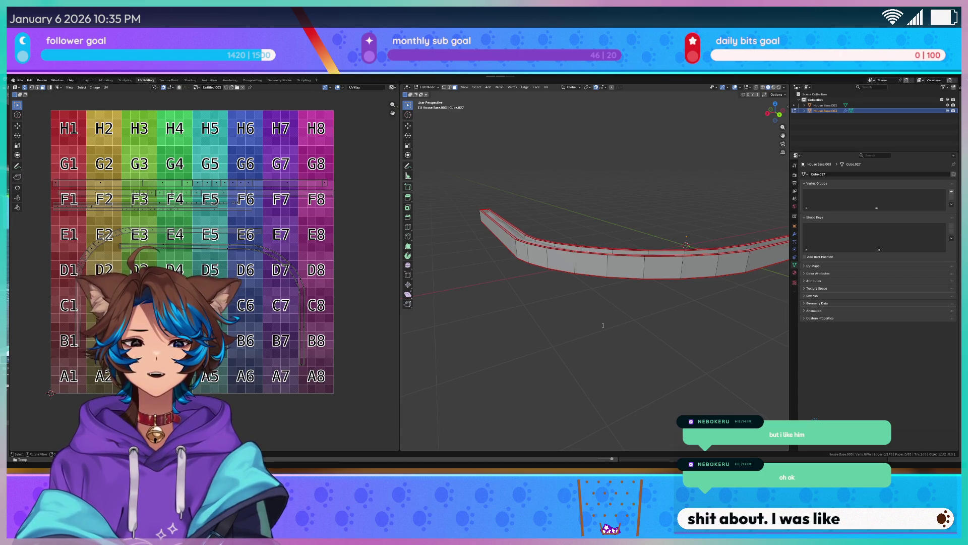
key("ctrl+s")
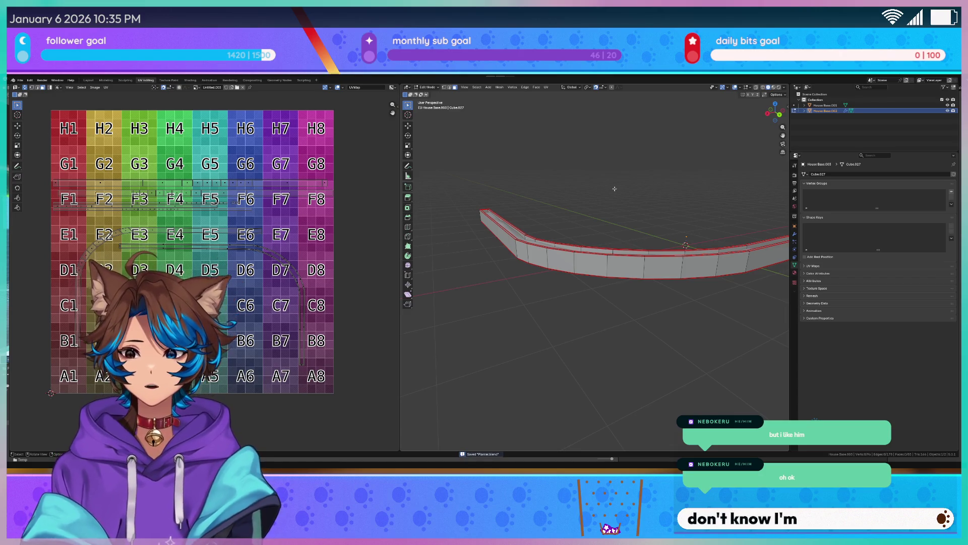
Switch to House Base.001 and move its transformed UV strips to the grid's lower-left
middle_click_drag(614, 189, 470, 279)
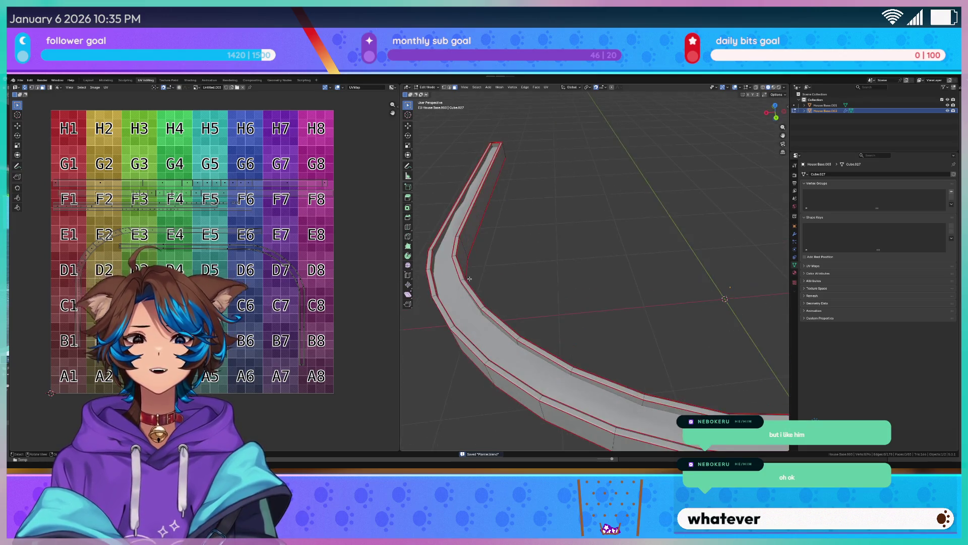
key("alt+q")
key("KP_Decimal")
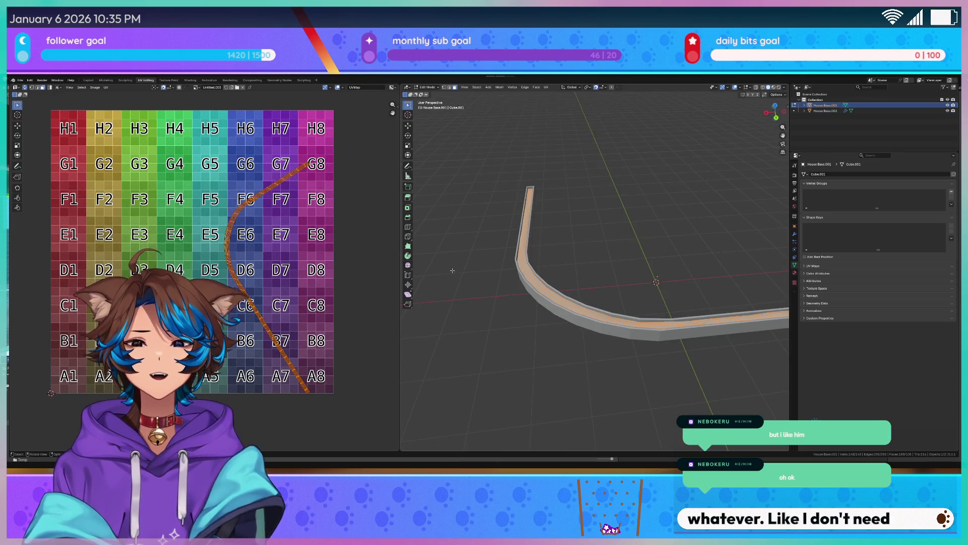
key("s")
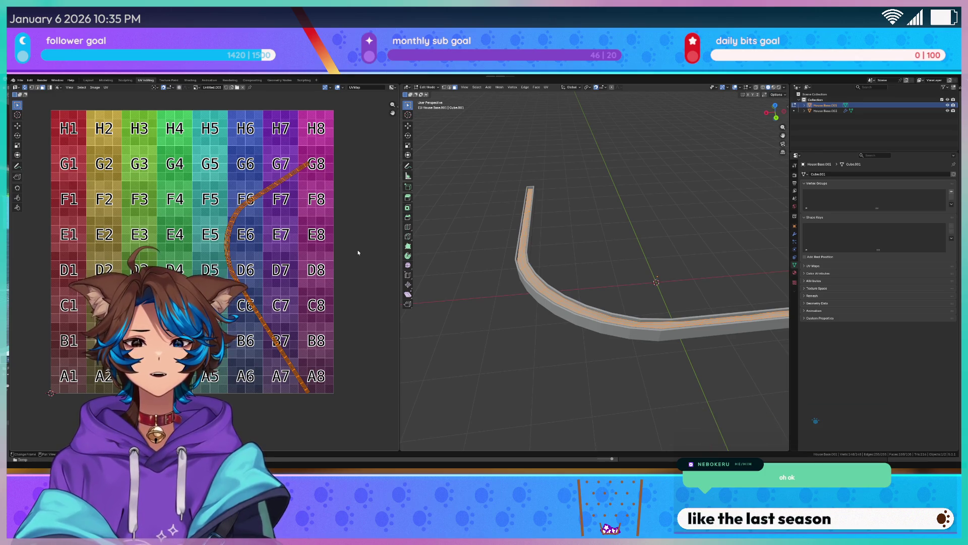
middle_click_drag(645, 203, 551, 201)
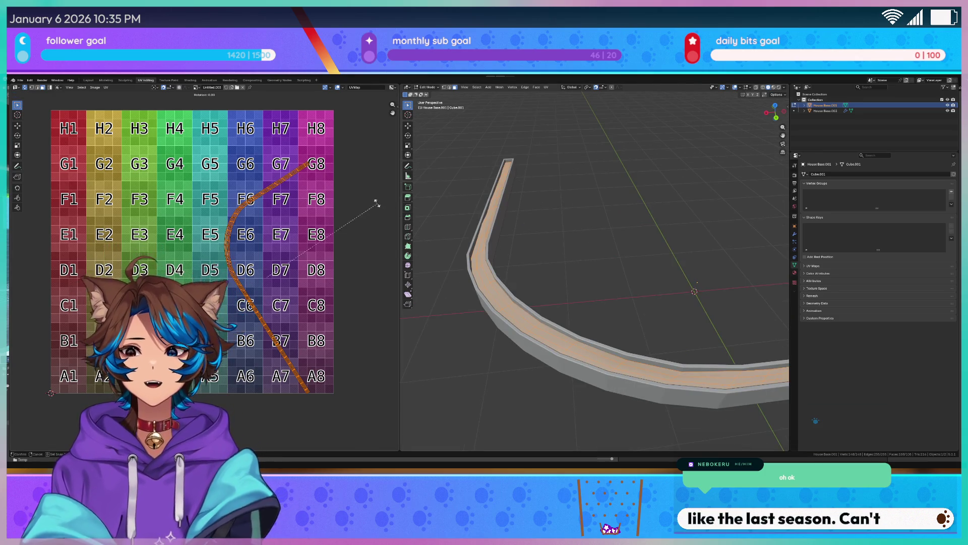
left_click(262, 128)
key("g")
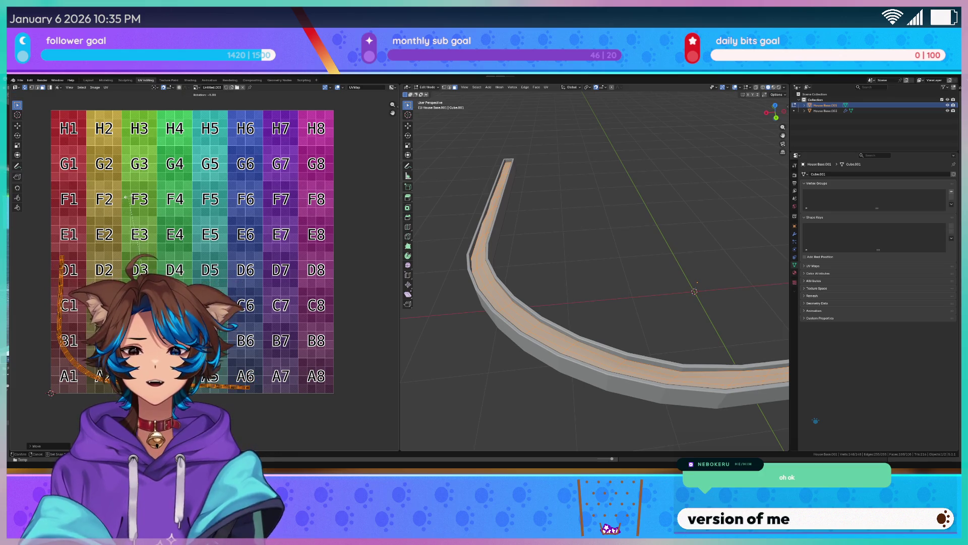
key("g")
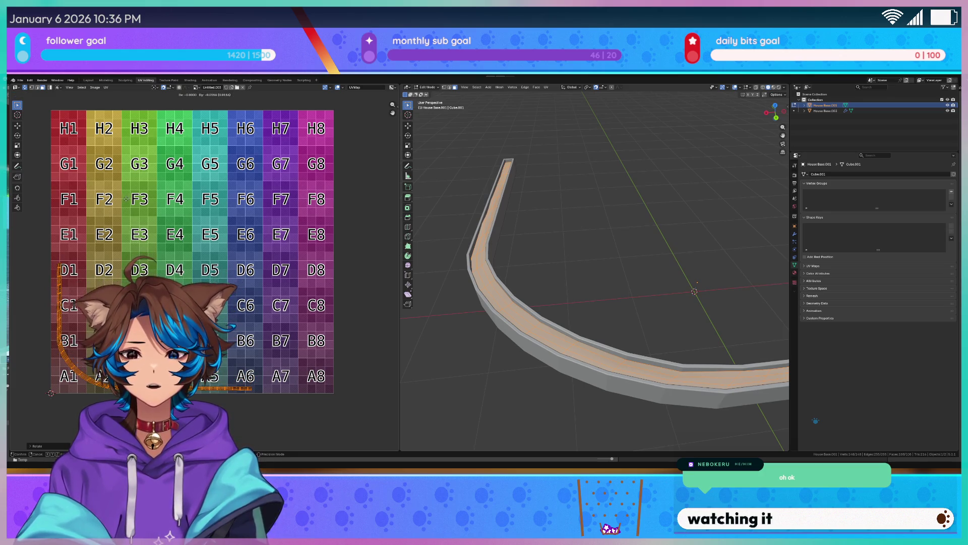
left_click(125, 199)
scroll(446, 164, "down", 3)
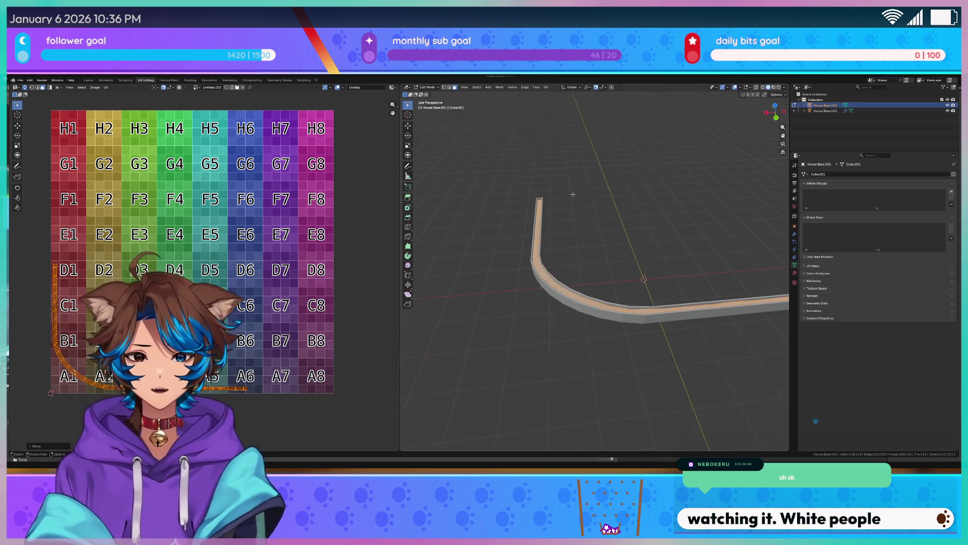
Edit both walls together, then preview the checker texture in Material Preview from Object Mode
key("Tab")
key("a")
key("Tab")
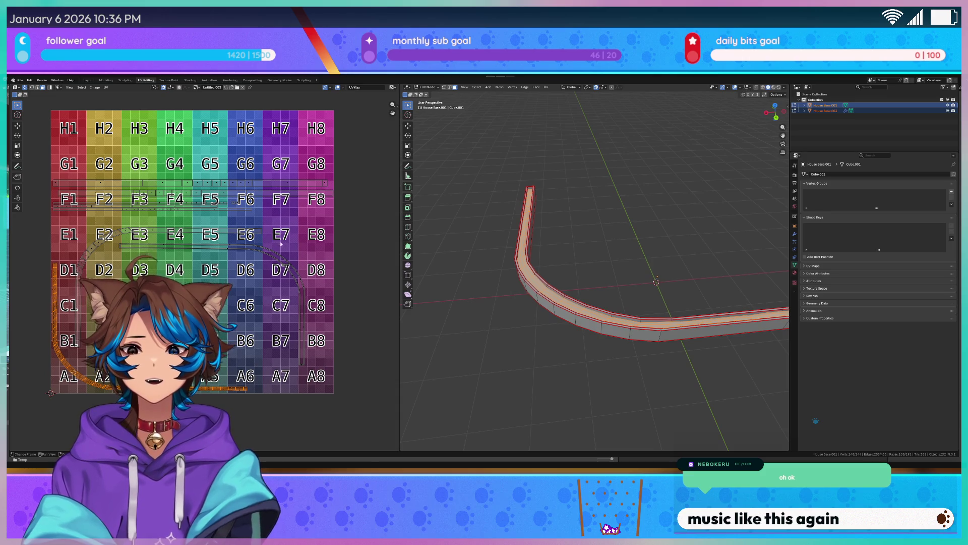
key("alt+a")
middle_click_drag(565, 242, 590, 210)
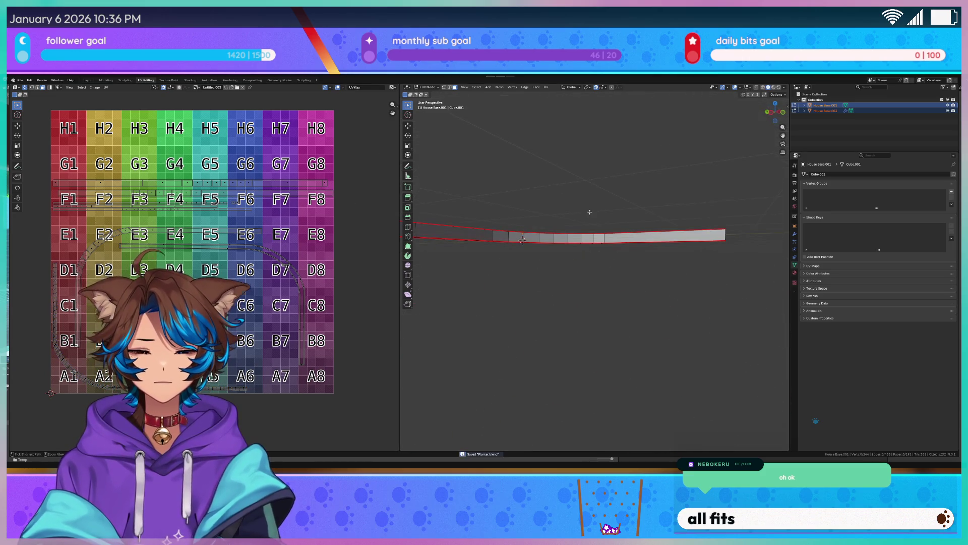
key("z")
left_click(580, 253)
key("Tab")
mouse_move(580, 254)
middle_mouse_down()
mouse_move(550, 232)
mouse_move(557, 224)
mouse_move(537, 223)
middle_mouse_up()
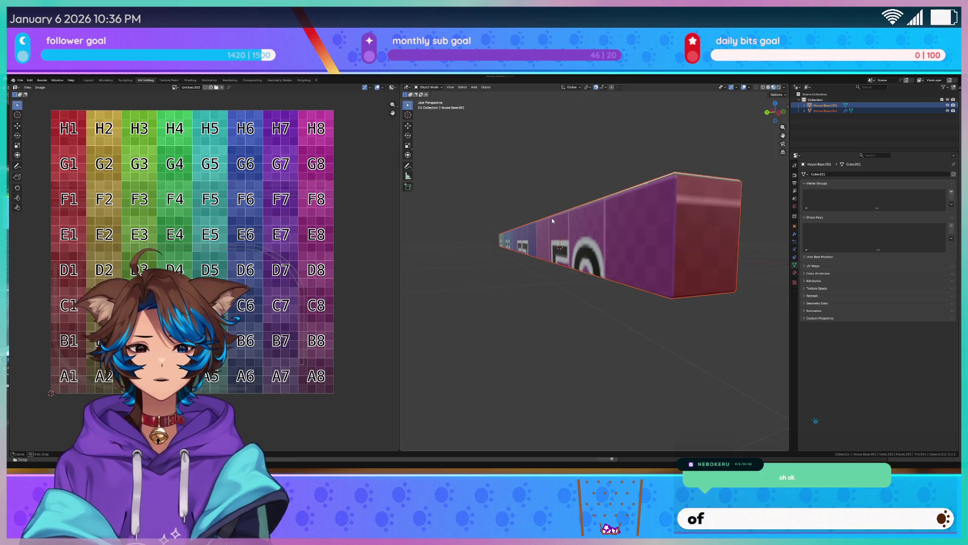
Box-select the F-row UV strip and move it up toward the G row
key("Tab")
scroll(69, 192, "up", 3)
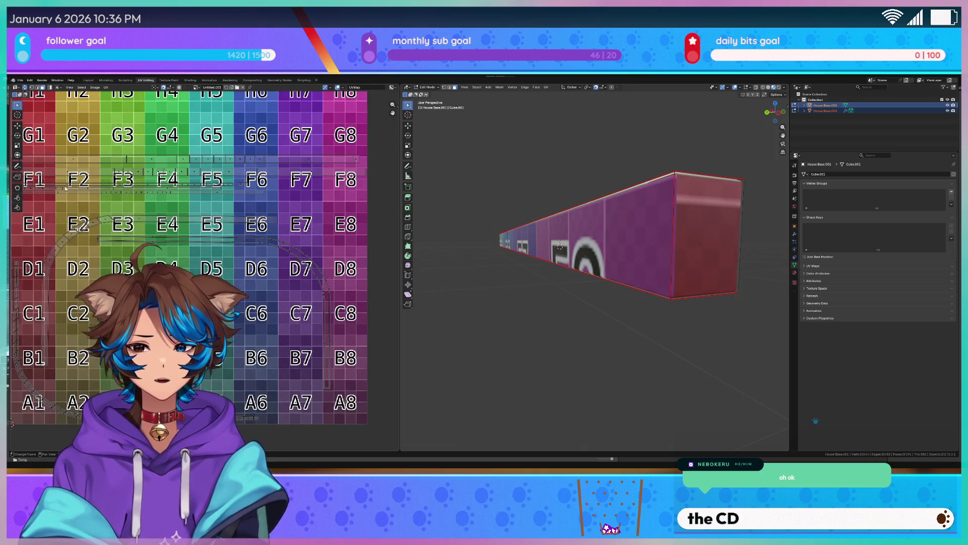
left_click_drag(270, 215, 384, 222)
key("g")
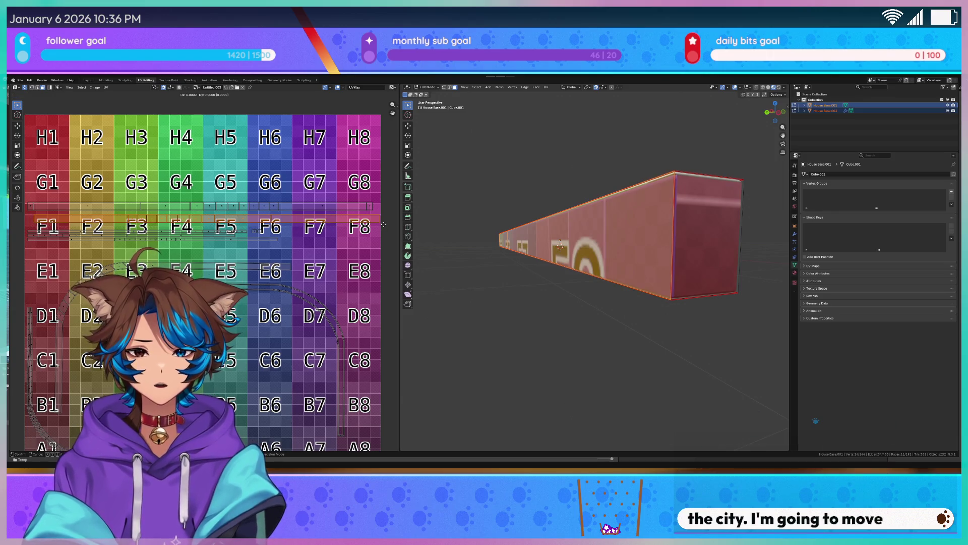
key("x")
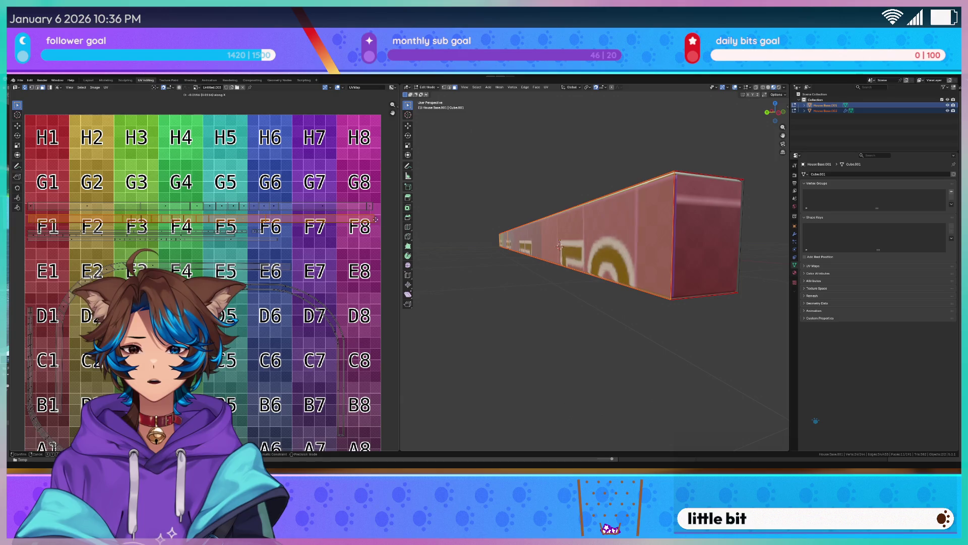
key("x")
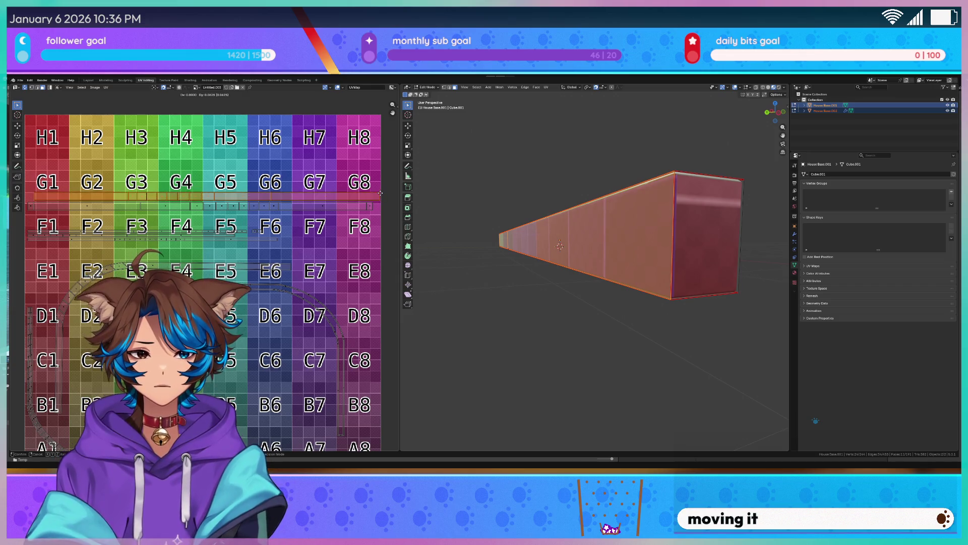
left_click(380, 193)
Orbit around the curved wall to check the colour run, then return to Object Mode
middle_click_drag(605, 191, 711, 186)
mouse_move(704, 191)
middle_mouse_down()
mouse_move(681, 217)
mouse_move(587, 226)
middle_mouse_up()
scroll(549, 320, "down", 3)
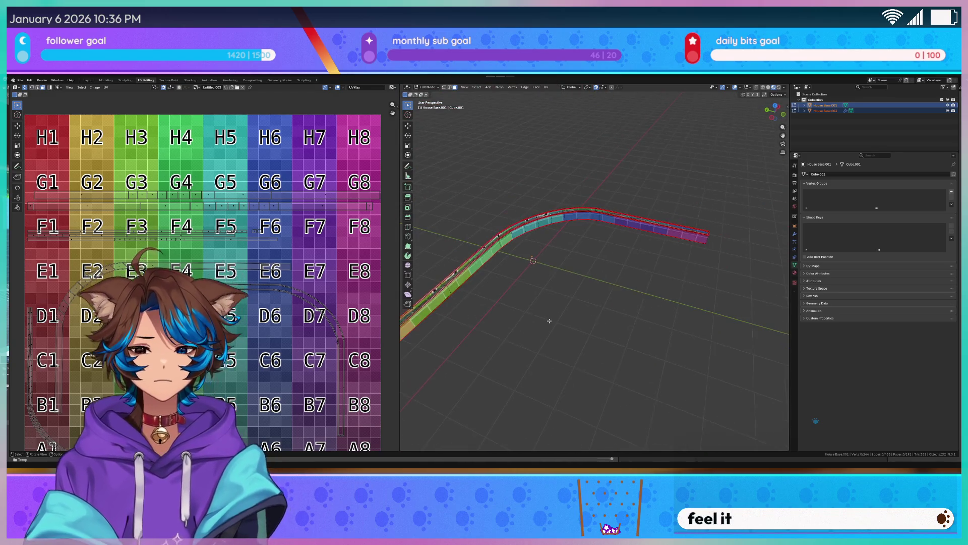
scroll(180, 214, "up", 1)
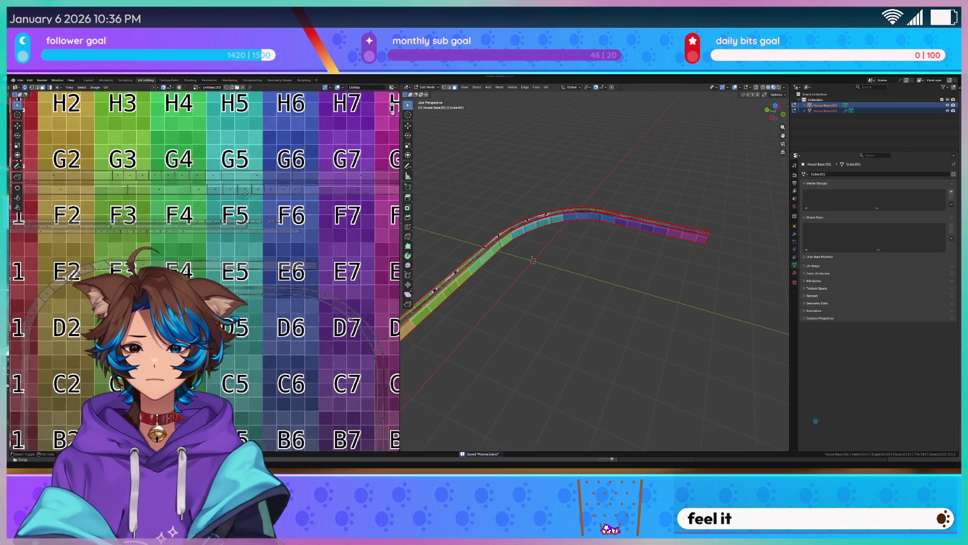
scroll(221, 232, "down", 3)
key("Tab")
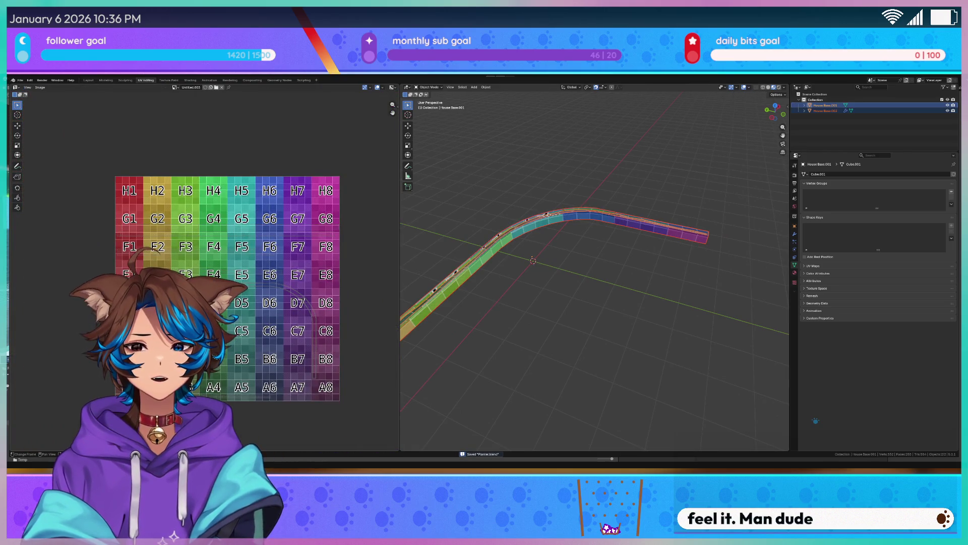
Save Planter.blend in Object Mode, then close the File menu without importing
key("Tab")
middle_click_drag(580, 308, 625, 298)
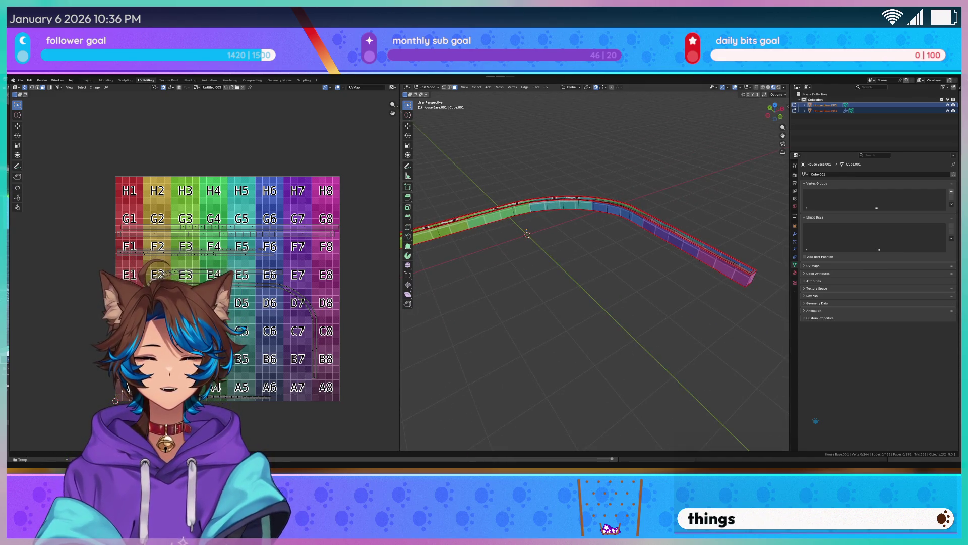
key("Tab")
scroll(564, 286, "up", 3)
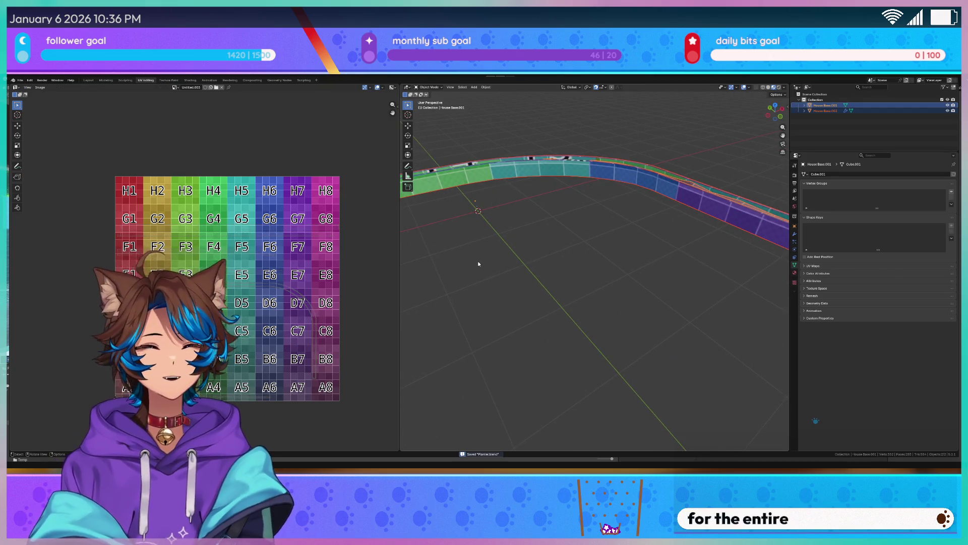
key("ctrl+s")
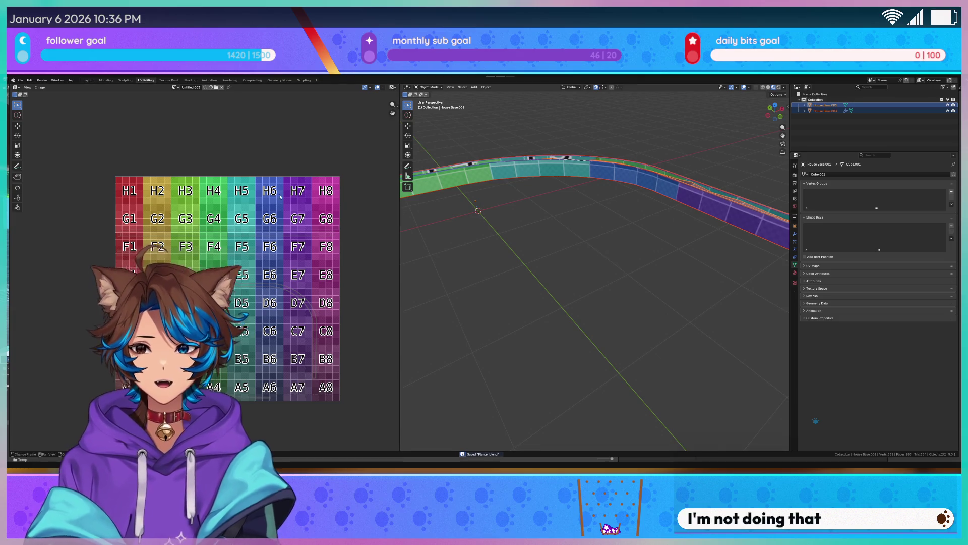
left_click(20, 81)
mouse_move(41, 159)
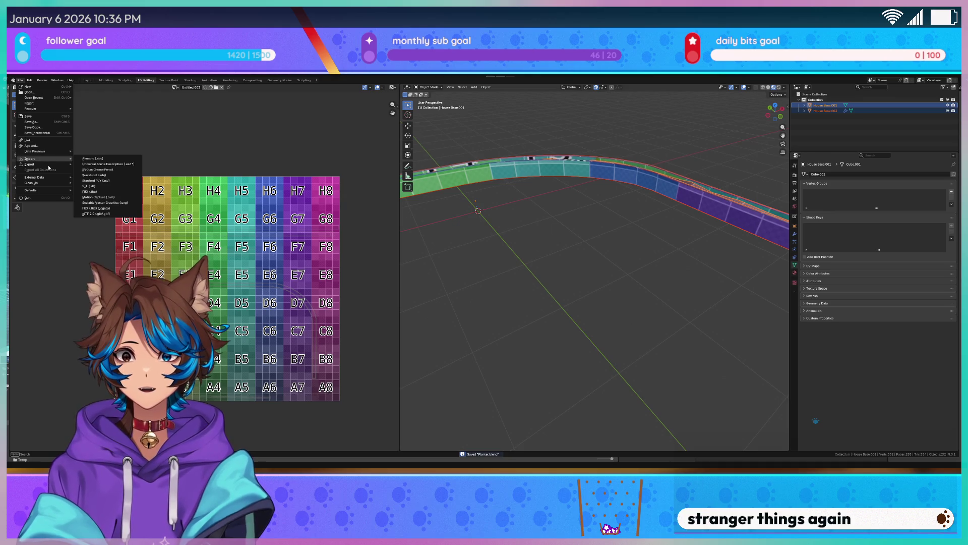
key("Escape")
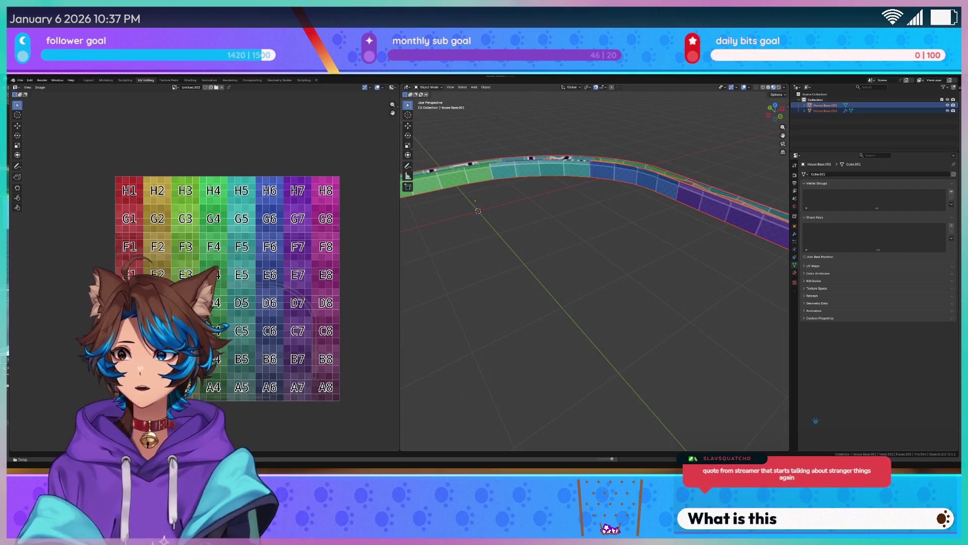
Orbit around the wall and enter Edit Mode to show its UVs
mouse_move(565, 353)
middle_mouse_down()
mouse_move(589, 364)
mouse_move(655, 351)
mouse_move(697, 331)
mouse_move(668, 329)
mouse_move(679, 325)
middle_mouse_up()
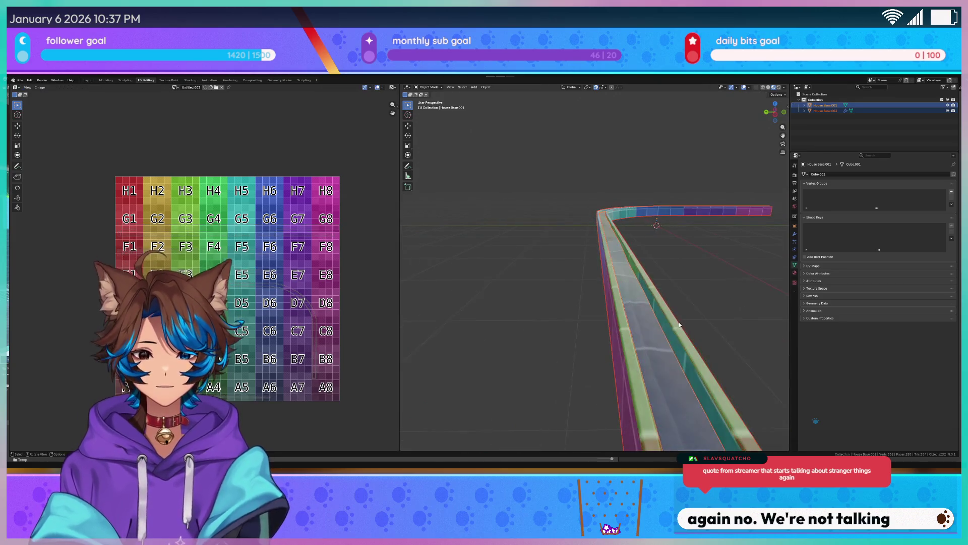
scroll(678, 330, "up", 5)
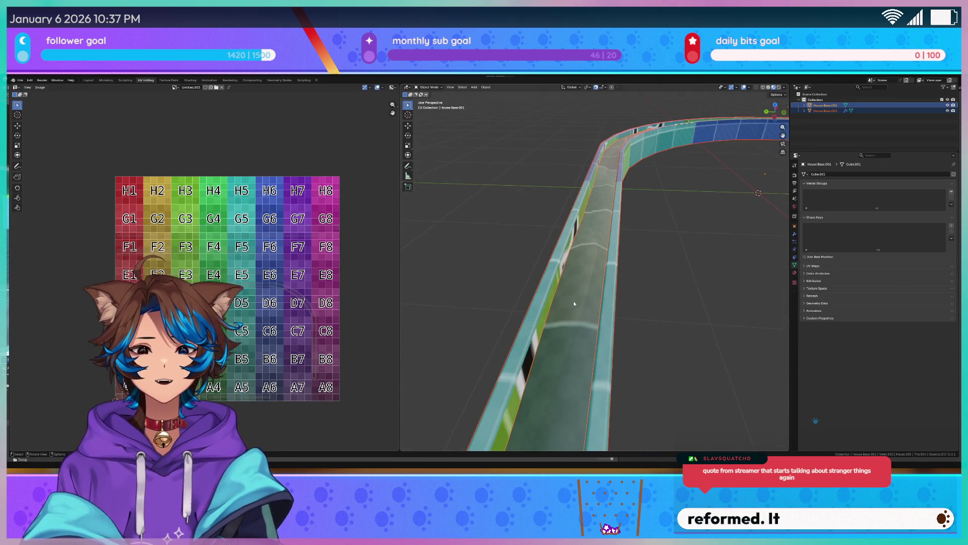
mouse_move(573, 303)
middle_mouse_down()
mouse_move(682, 290)
mouse_move(665, 300)
mouse_move(660, 286)
mouse_move(658, 310)
middle_mouse_up()
key("Tab")
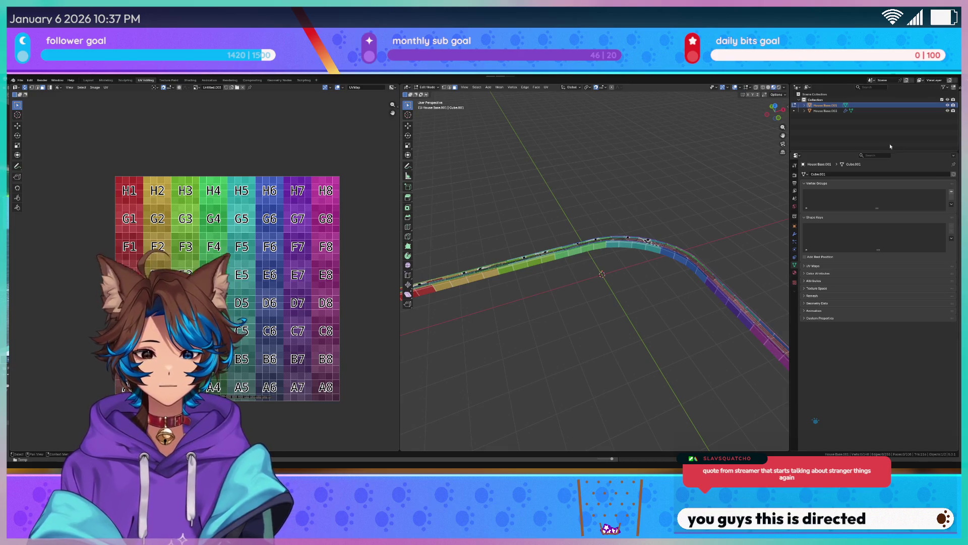
scroll(637, 171, "up", 3)
mouse_move(628, 305)
middle_mouse_down()
mouse_move(649, 278)
mouse_move(646, 292)
mouse_move(665, 296)
mouse_move(602, 283)
mouse_move(662, 264)
mouse_move(554, 262)
mouse_move(592, 259)
middle_mouse_up()
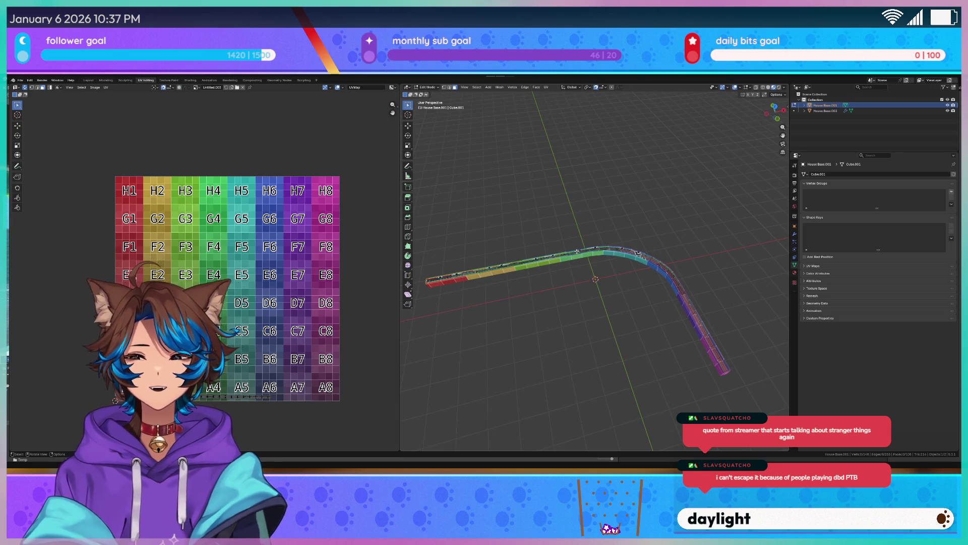
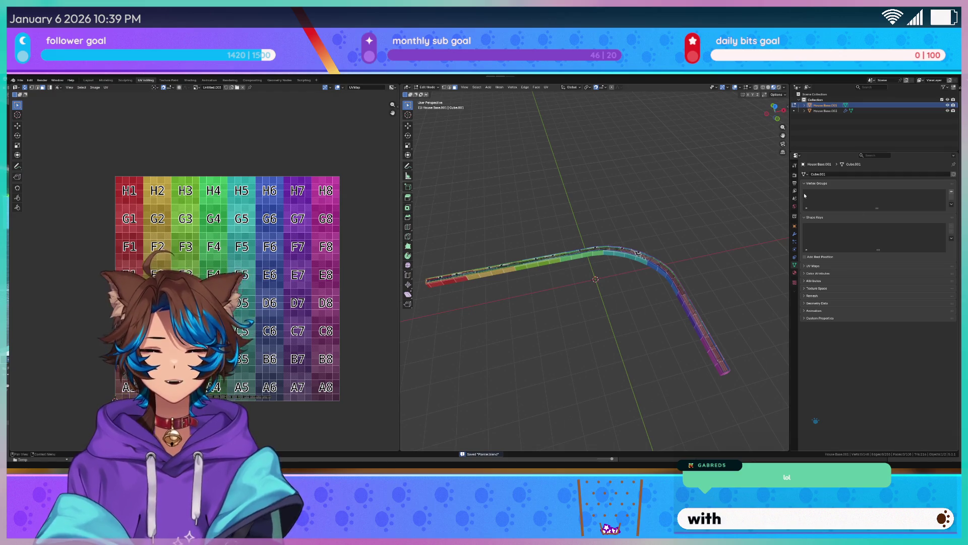
Open the house apartment .blend file from File > Open Recent
middle_click_drag(449, 204, 482, 201)
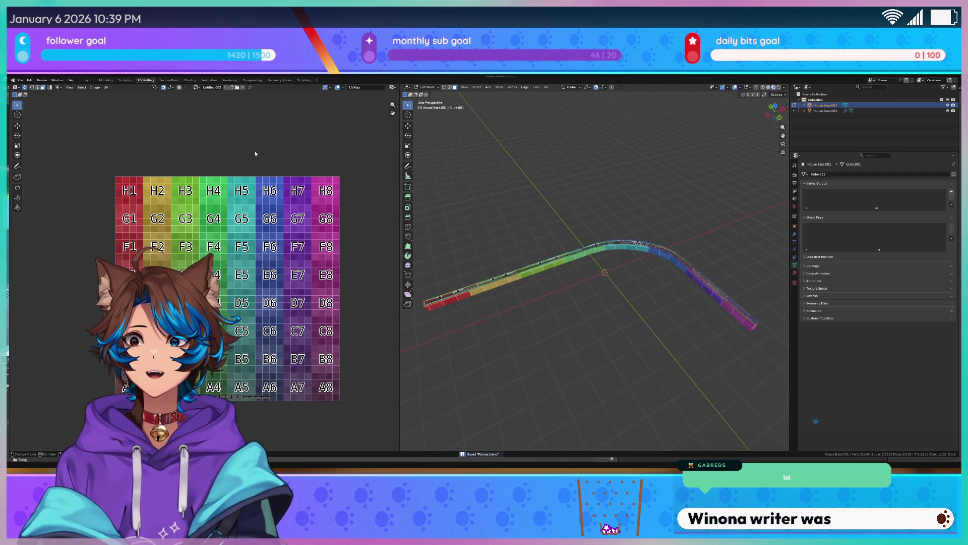
left_click(20, 81)
mouse_move(43, 99)
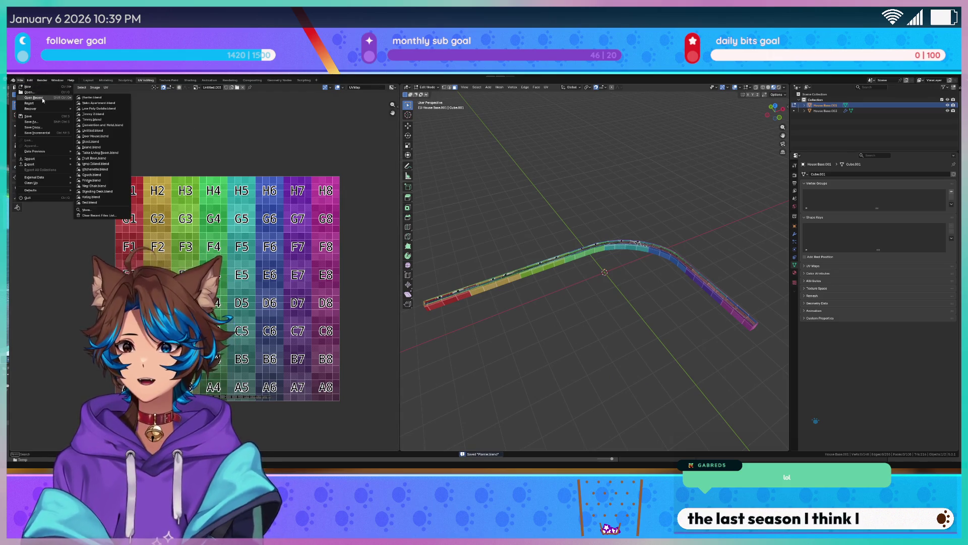
left_click(98, 103)
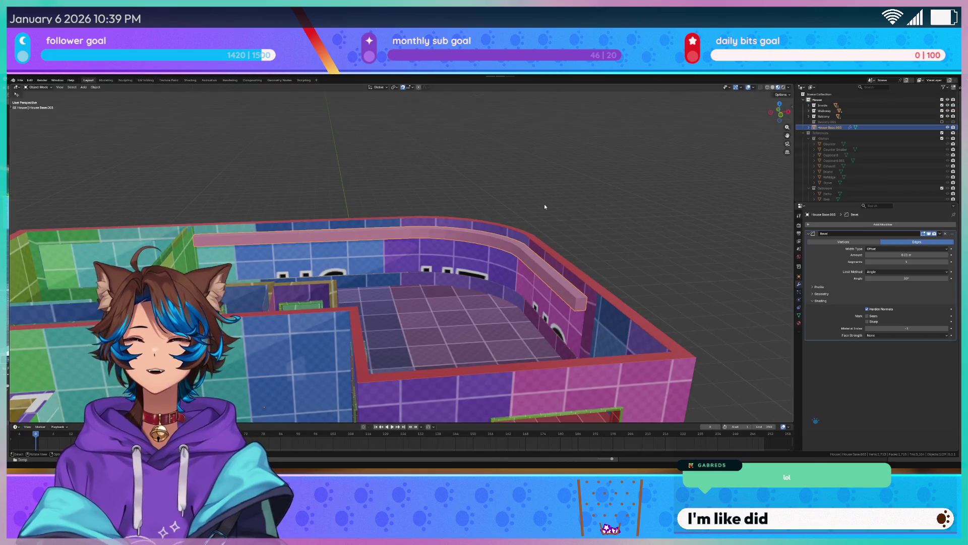
In Edit Mode with wireframe shading, circle-select the long straight wall-top trim beam faces
key("Tab")
scroll(505, 207, "up", 5)
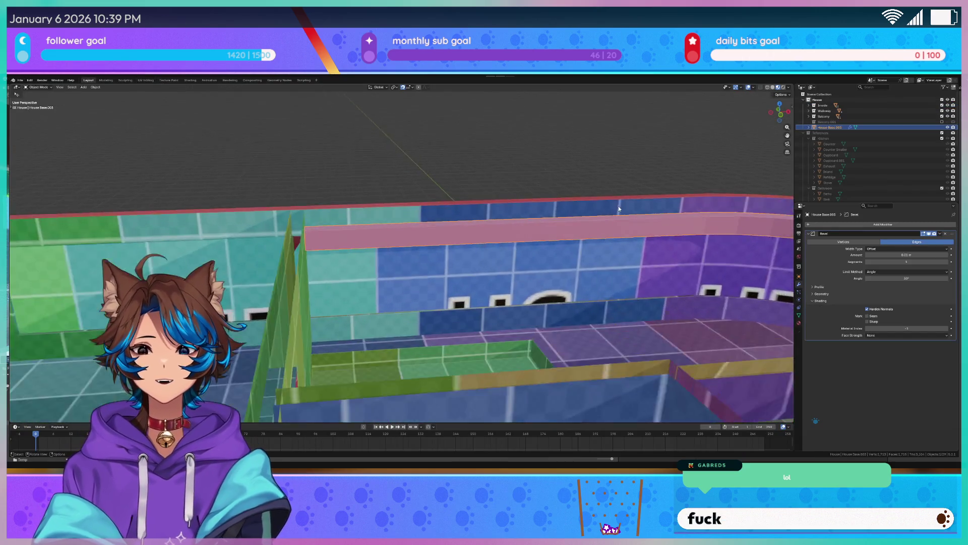
key("c")
middle_click_drag(478, 214, 466, 232)
key("z")
left_click(422, 232)
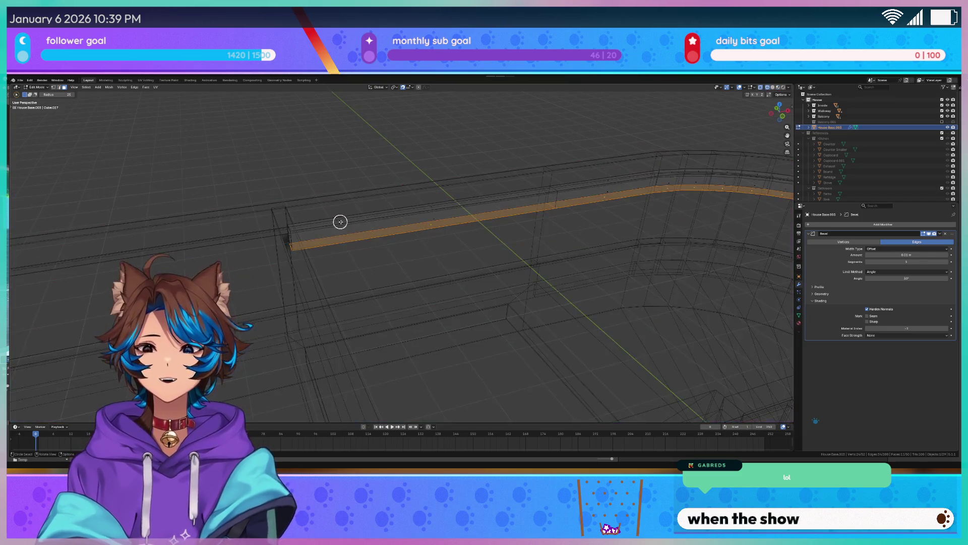
left_click_drag(424, 201, 415, 241)
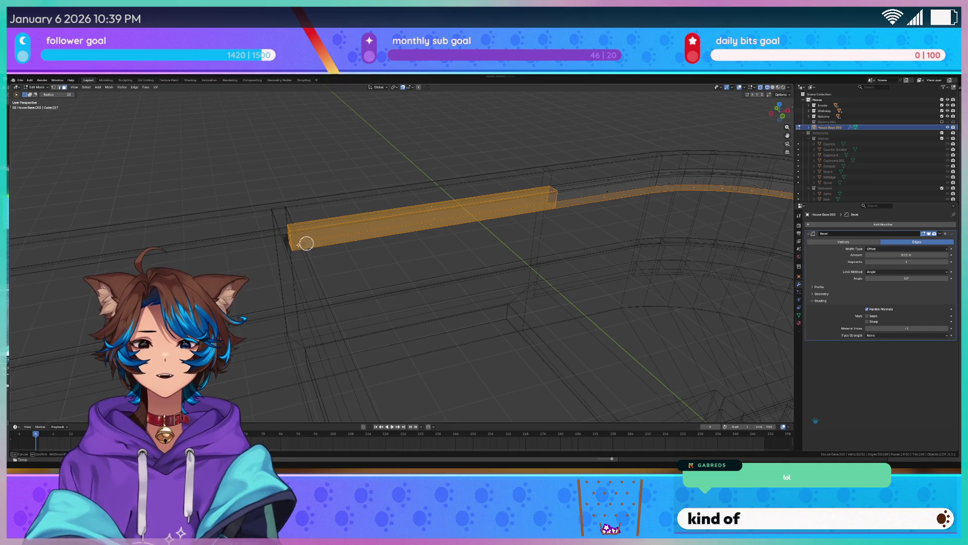
middle_click_drag(439, 240, 425, 236)
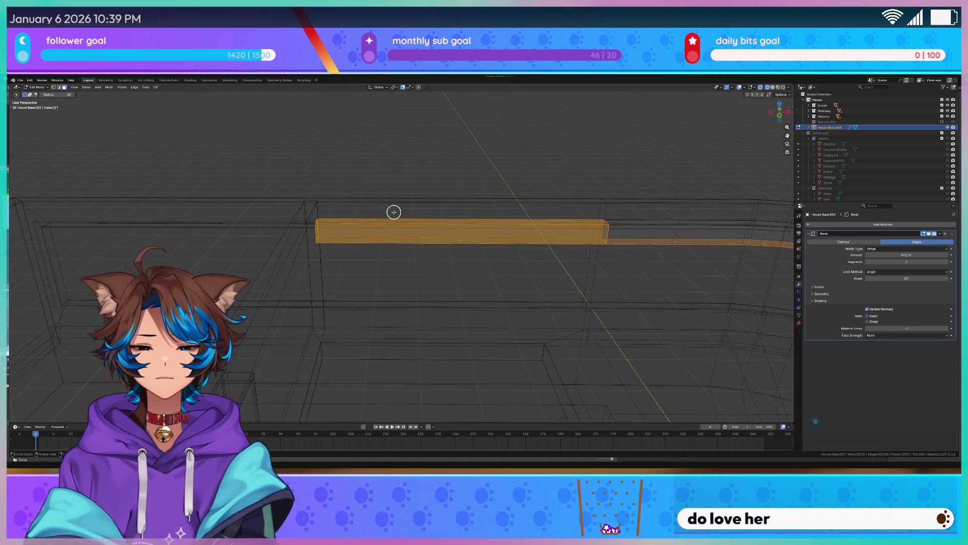
key("q")
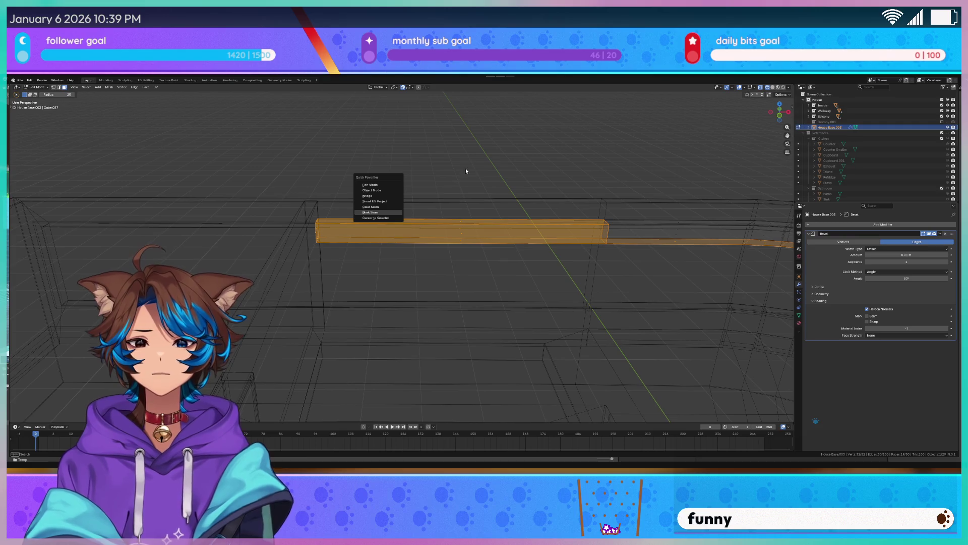
Separate the selected beam faces into their own object and select it in Object Mode
right_click(444, 226)
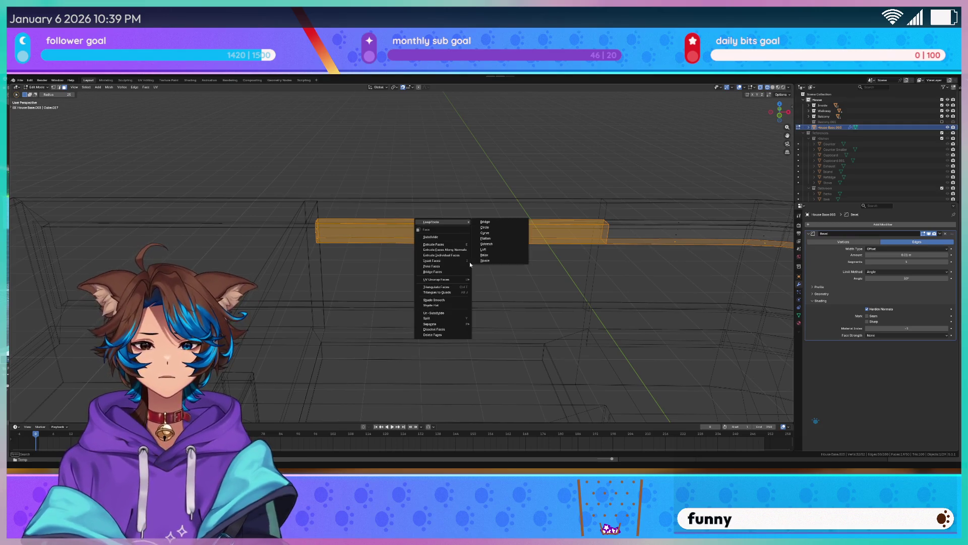
mouse_move(461, 324)
left_click(509, 326)
mouse_move(508, 326)
middle_mouse_down()
mouse_move(497, 208)
mouse_move(534, 213)
middle_mouse_up()
scroll(498, 208, "up", 2)
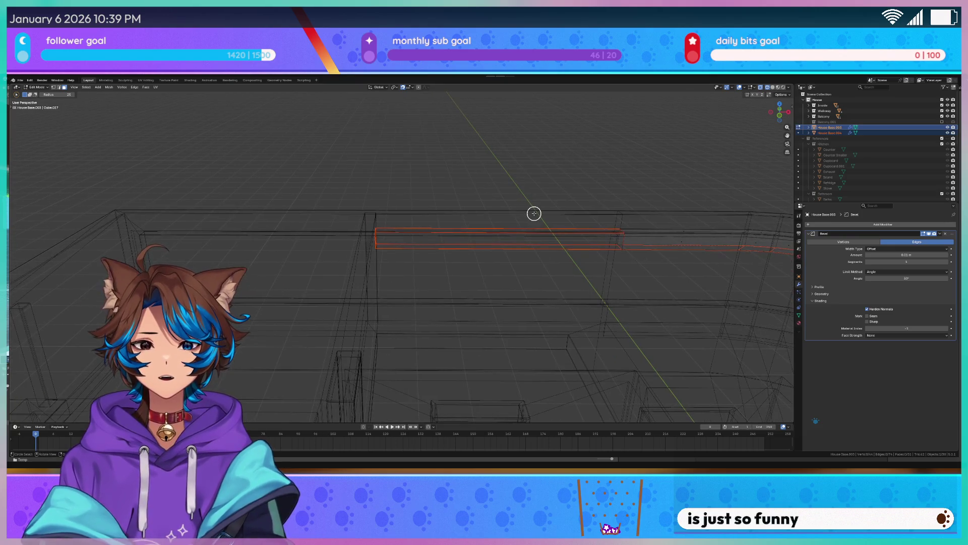
key("Tab")
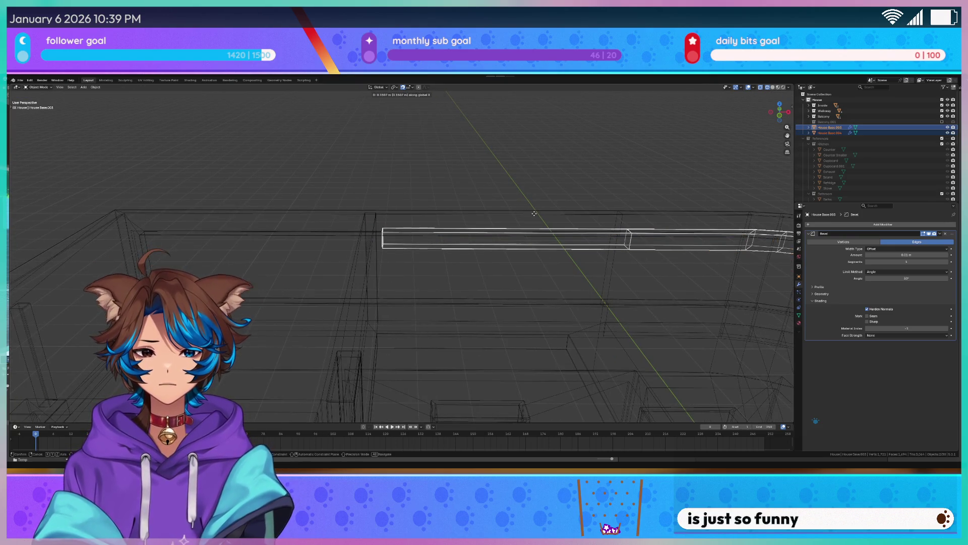
left_click(503, 227)
left_click(507, 234)
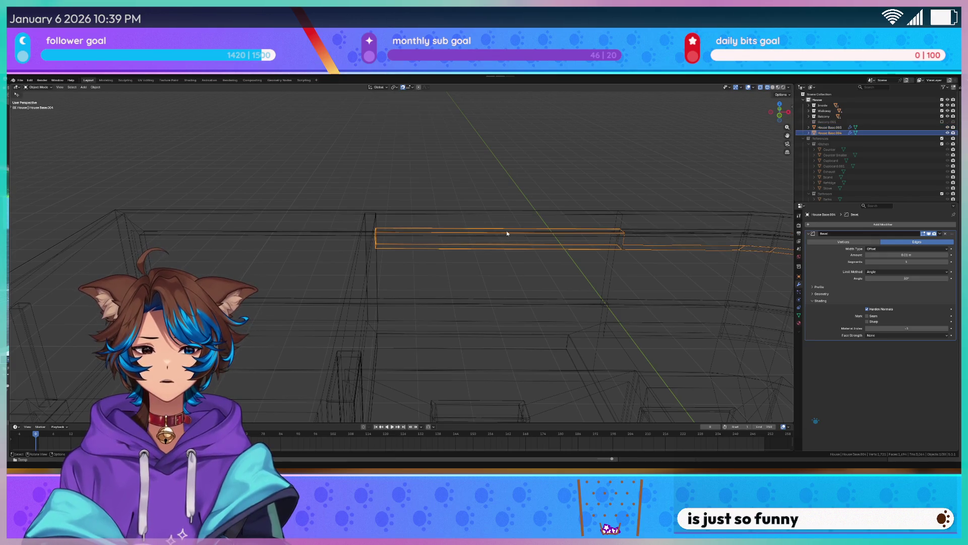
Undo back to the selected beam faces and separate them again as House Base.004
key("ctrl+z")
key("ctrl+z")
key("ctrl+z")
key("c")
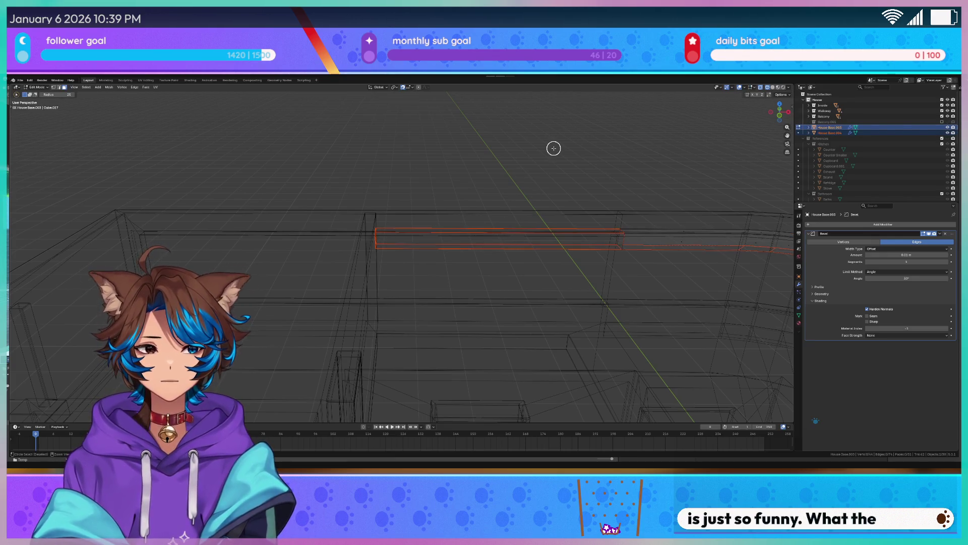
key("ctrl+z")
key("ctrl+z")
key("ctrl+z")
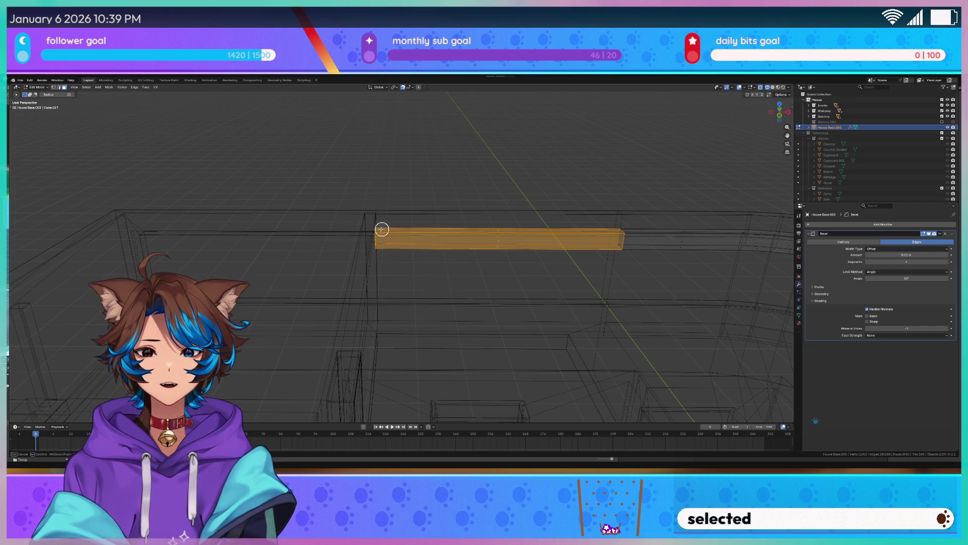
key("x")
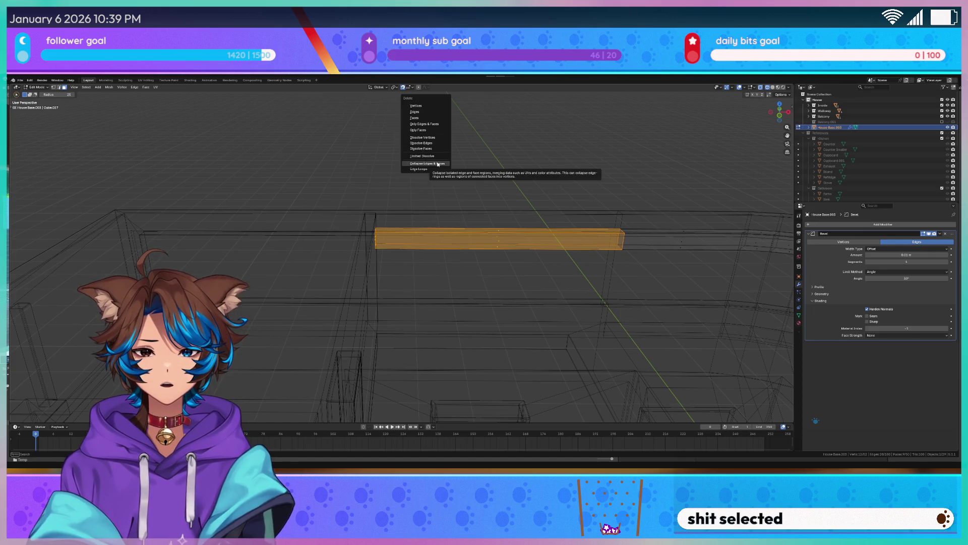
key("ctrl+f")
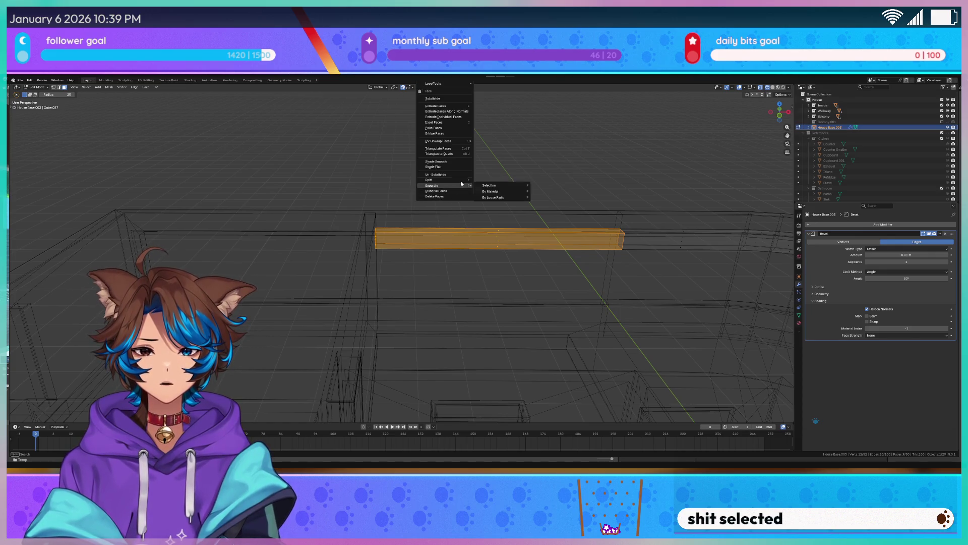
left_click(490, 185)
Slide the separated beam House Base.004 along the X axis further left along the wall
key("x")
key("Tab")
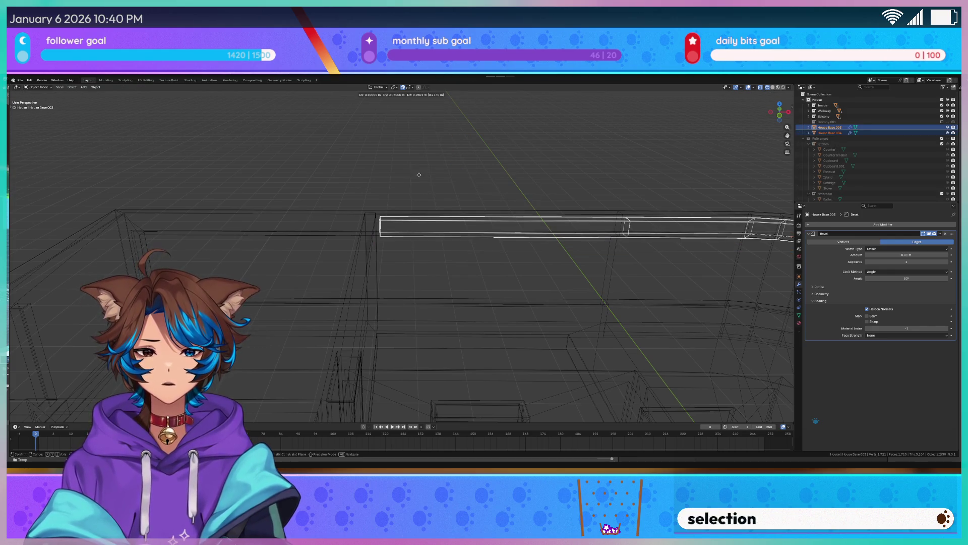
left_click(486, 205)
left_click(471, 229)
key("g")
key("y")
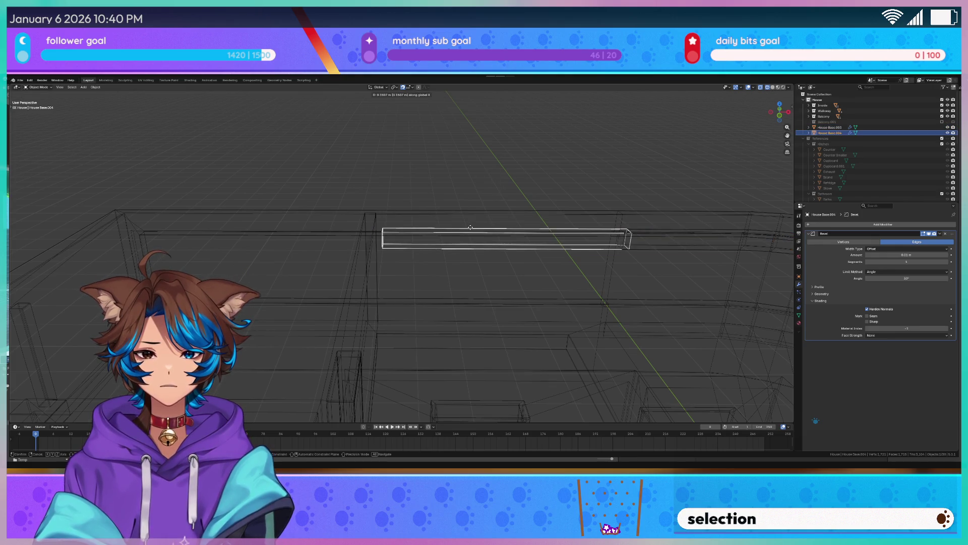
key("x")
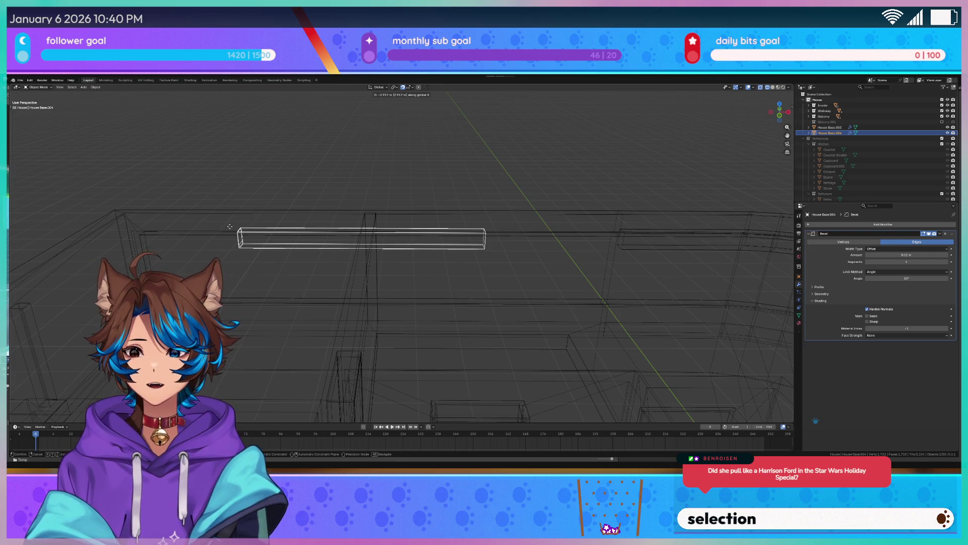
left_click(172, 224)
key("x")
key("x")
left_click(440, 202)
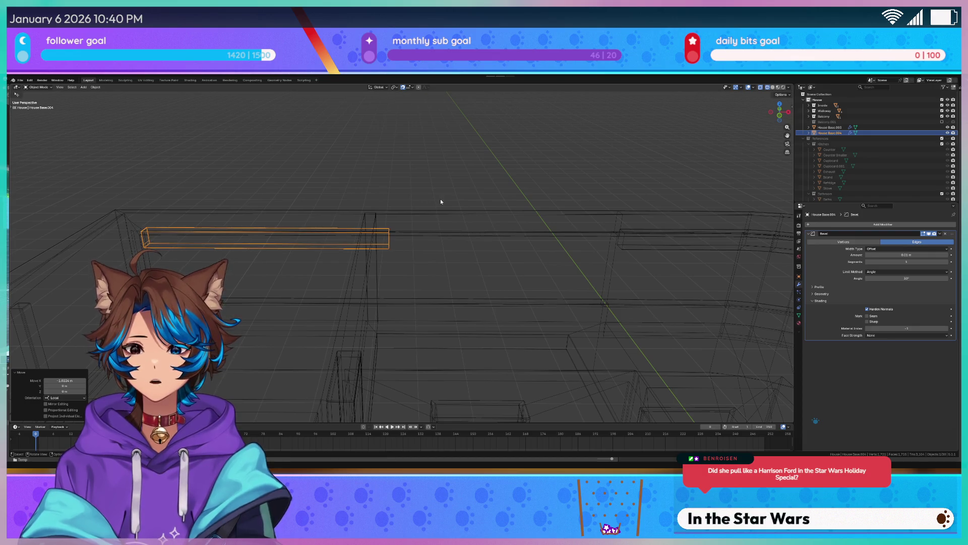
Check the room from top view, then return to a perspective view with solid shading
key("KP_7")
scroll(505, 221, "up", 3)
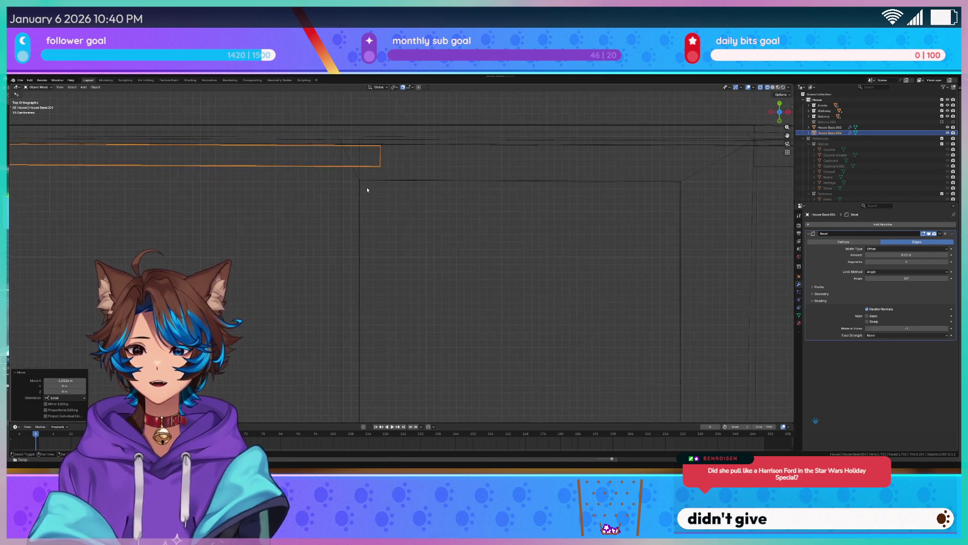
scroll(459, 196, "up", 3, "ctrl")
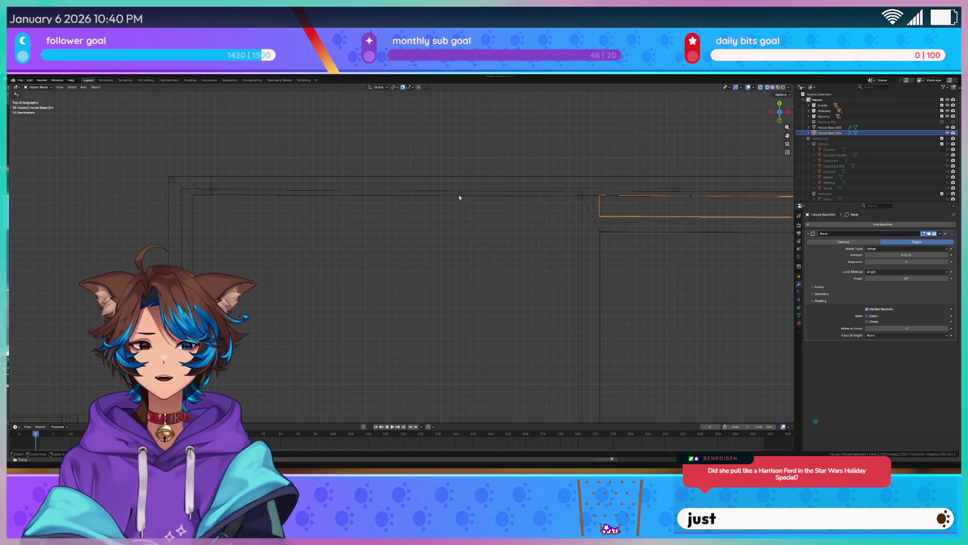
scroll(455, 192, "down", 6)
left_click(504, 196)
middle_click_drag(487, 213, 493, 170)
key("z")
scroll(498, 204, "up", 2)
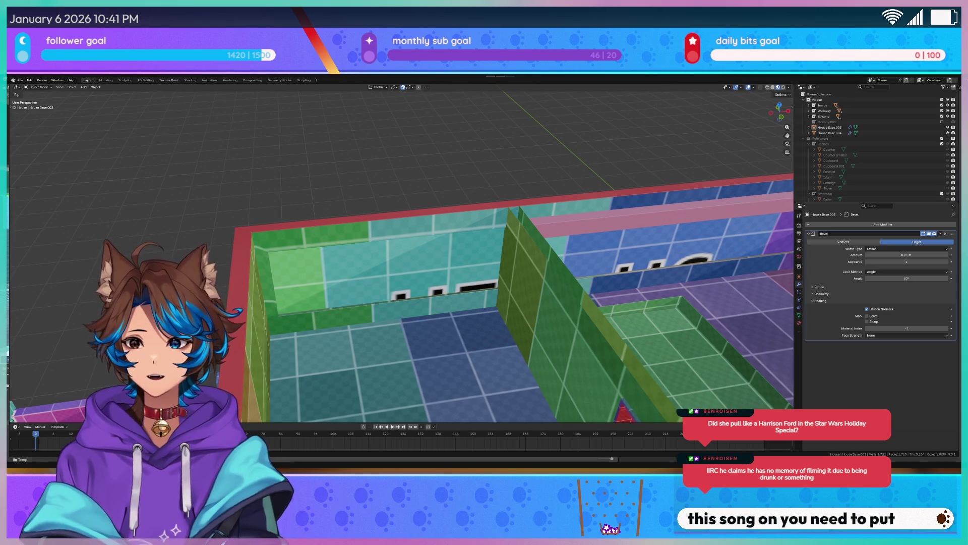
Add a cube mesh and set its size to 1 m
left_click(84, 87)
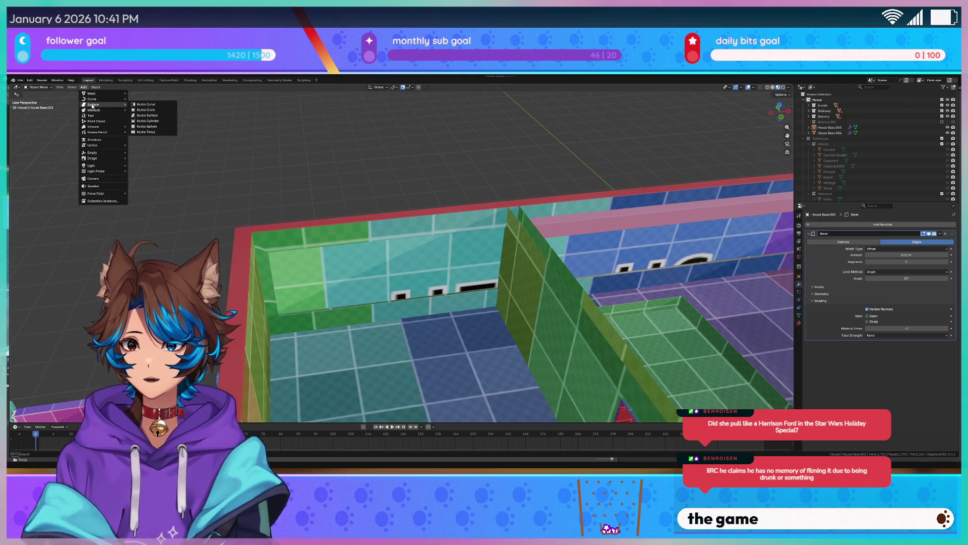
mouse_move(110, 96)
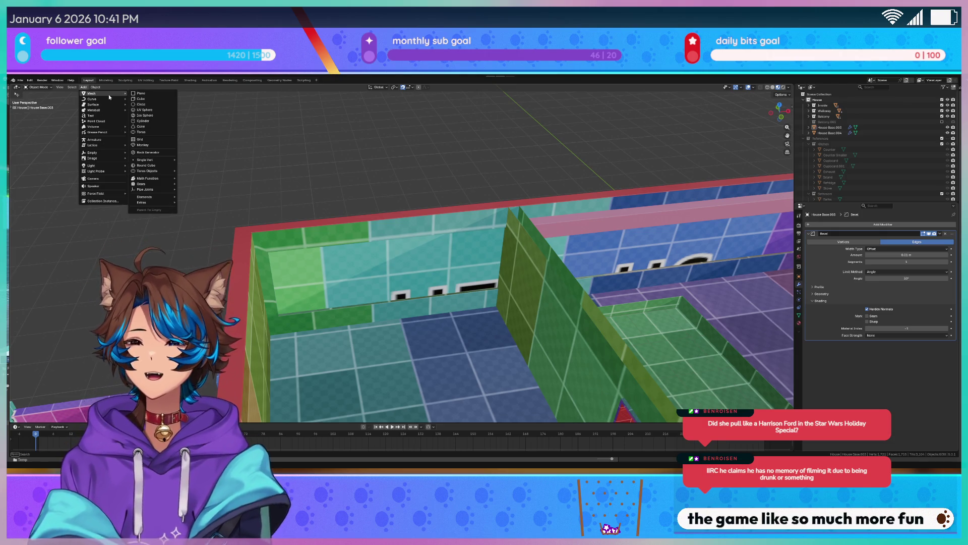
left_click(161, 99)
scroll(383, 154, "down", 8)
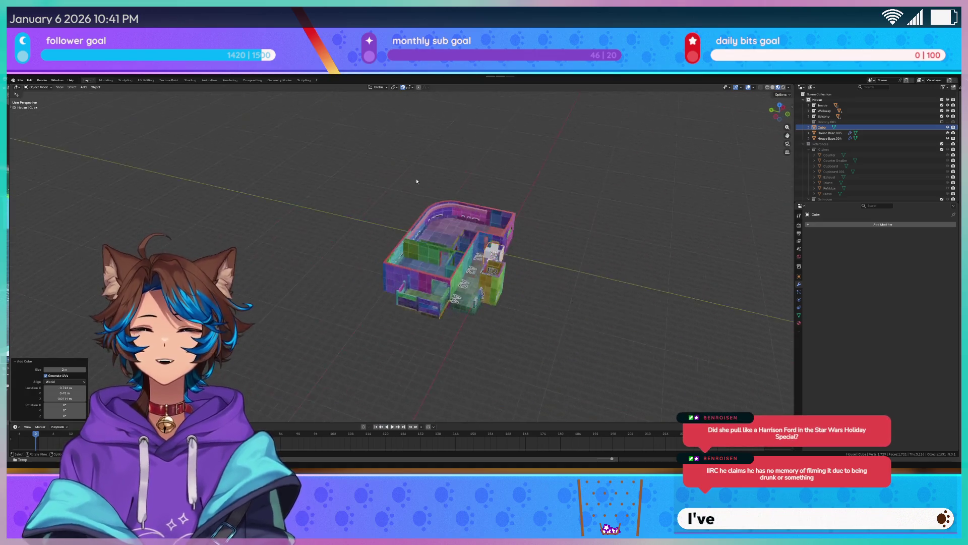
scroll(416, 181, "up", 5)
middle_click_drag(416, 181, 12, 215)
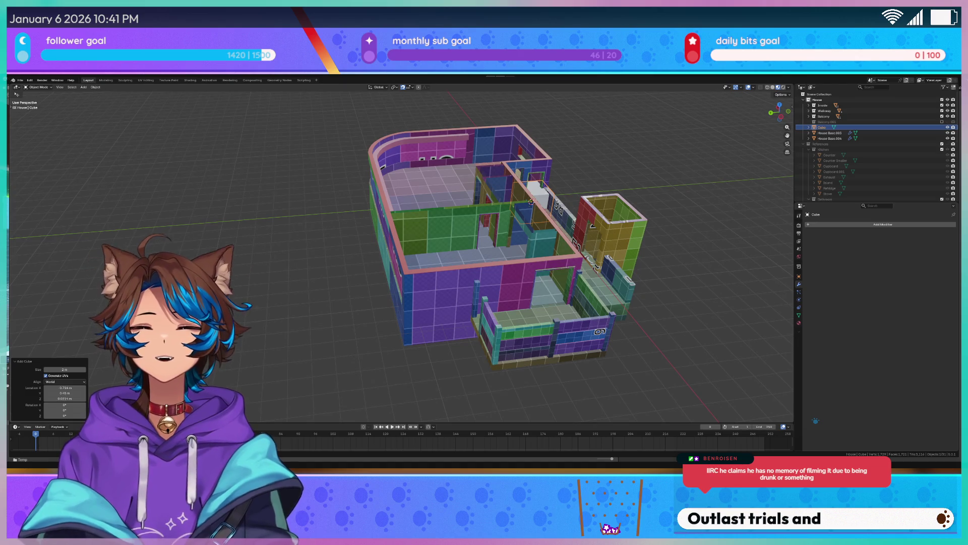
middle_click_drag(192, 302, 257, 303)
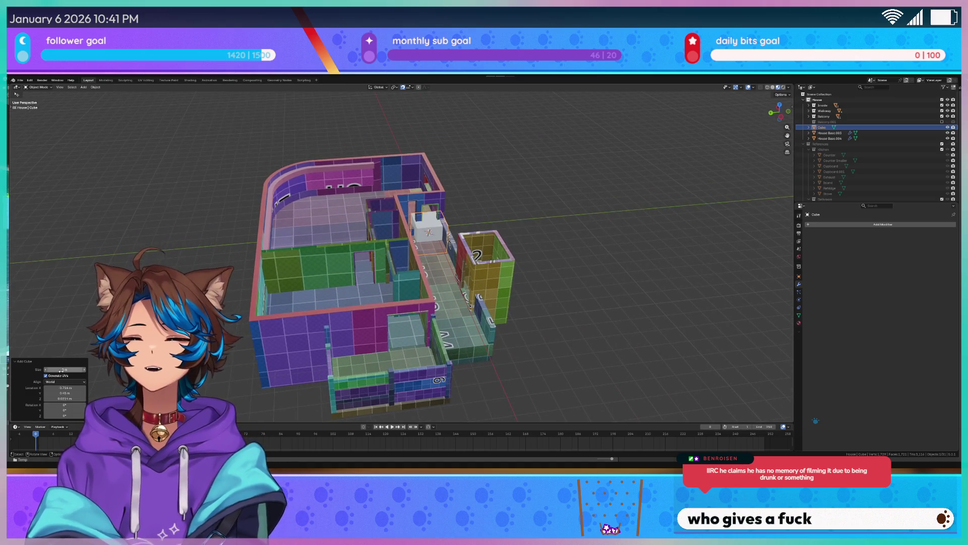
type("1")
key("Return")
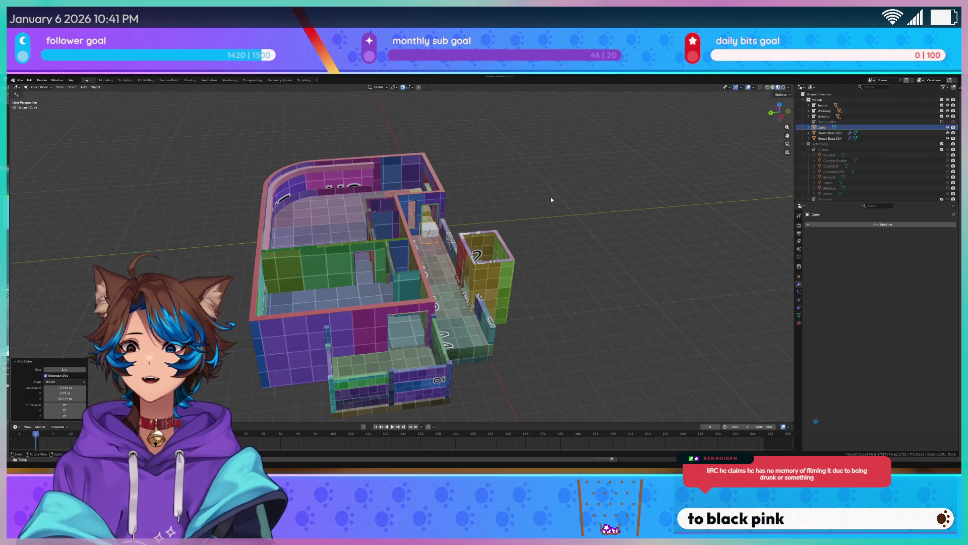
Frame the new cube in the top-down plan view and begin moving it
mouse_move(520, 202)
middle_mouse_down()
mouse_move(442, 208)
mouse_move(327, 254)
middle_mouse_up()
key("KP_7")
scroll(457, 215, "down", 4)
middle_click_drag(393, 355, 385, 356, "shift")
key("g")
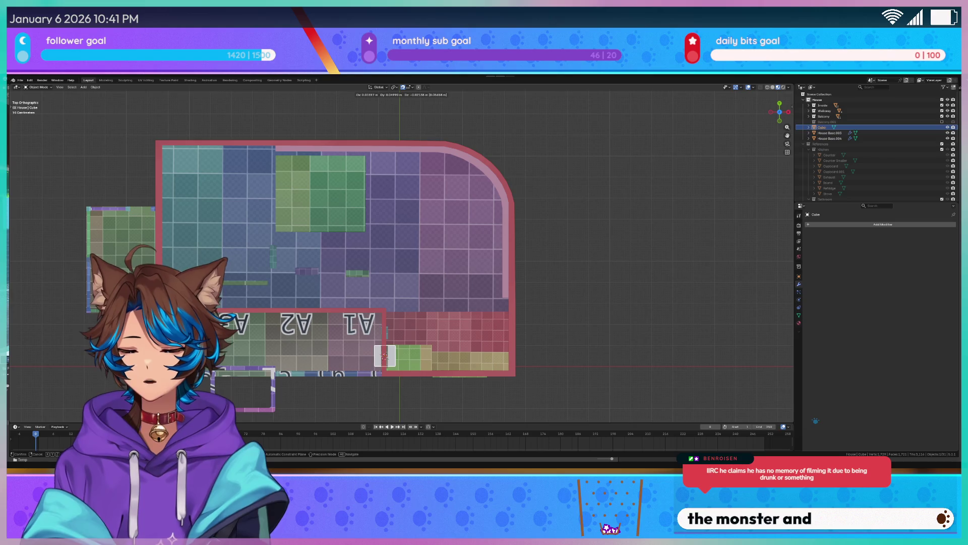
Move the cube along the Y axis up to the curved top wall
key("y")
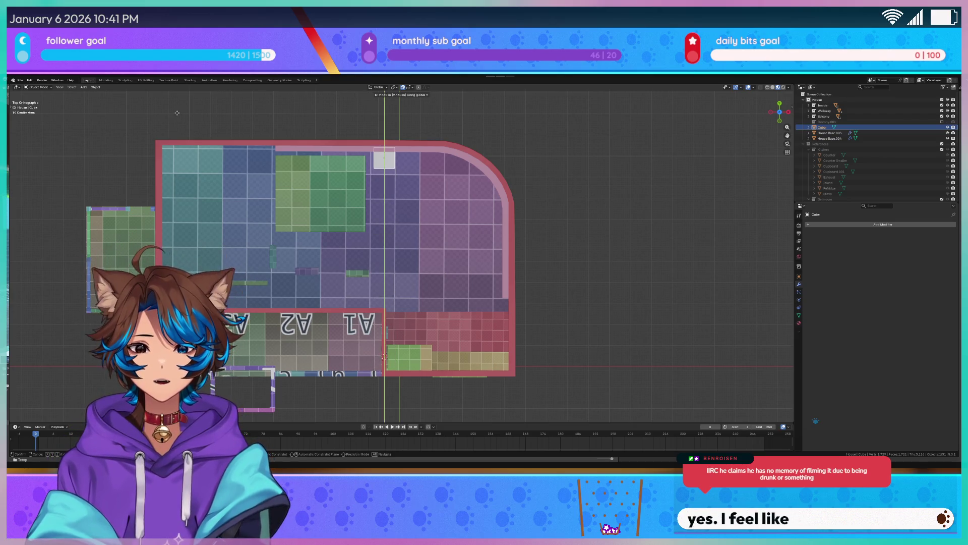
left_click(164, 102)
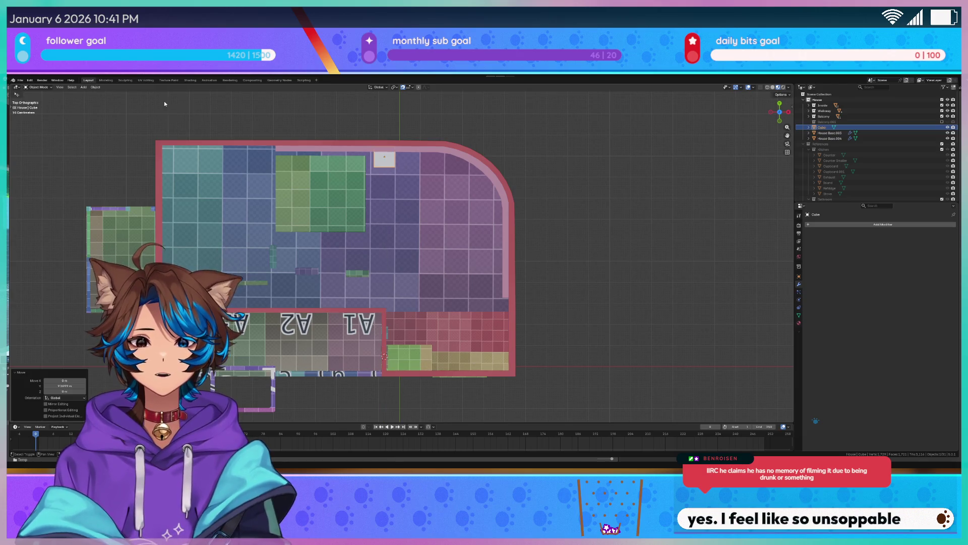
scroll(456, 350, "up", 8)
middle_click_drag(457, 350, 303, 259, "shift")
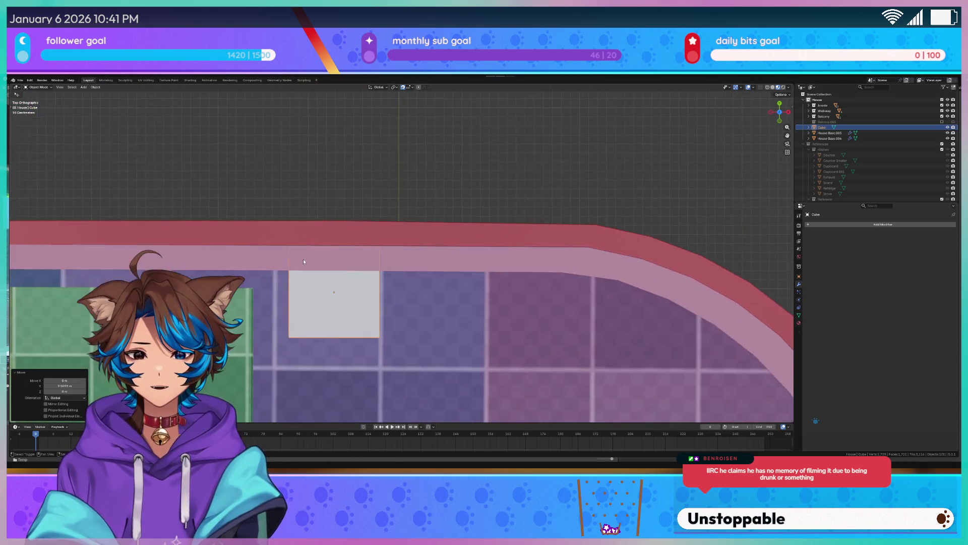
scroll(312, 259, "up", 3)
Nudge the cube along Y again so it sits flush against the wall
key("g")
key("y")
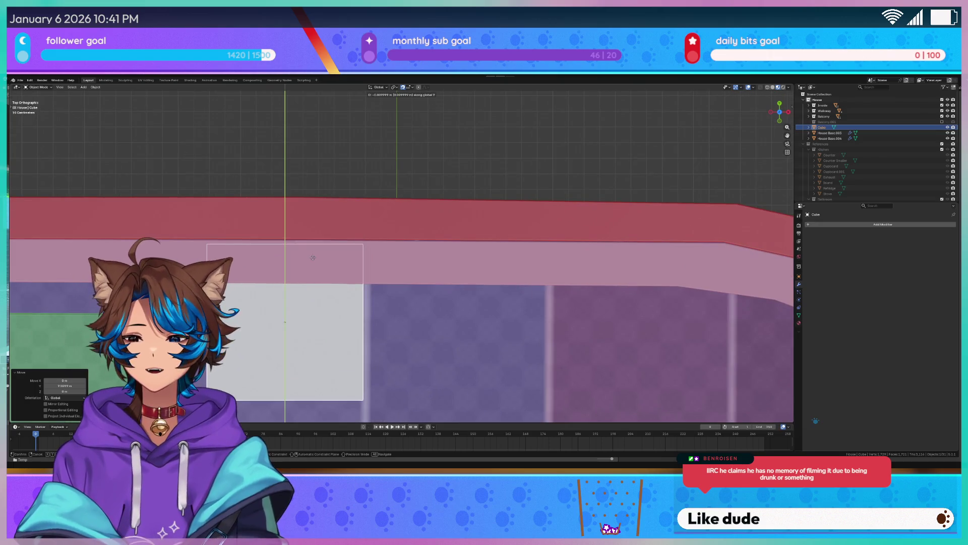
left_click(307, 222)
scroll(282, 252, "down", 4)
mouse_move(223, 291)
middle_mouse_down("shift")
mouse_move(431, 260)
mouse_move(528, 259)
middle_mouse_up("shift")
scroll(528, 260, "down", 4)
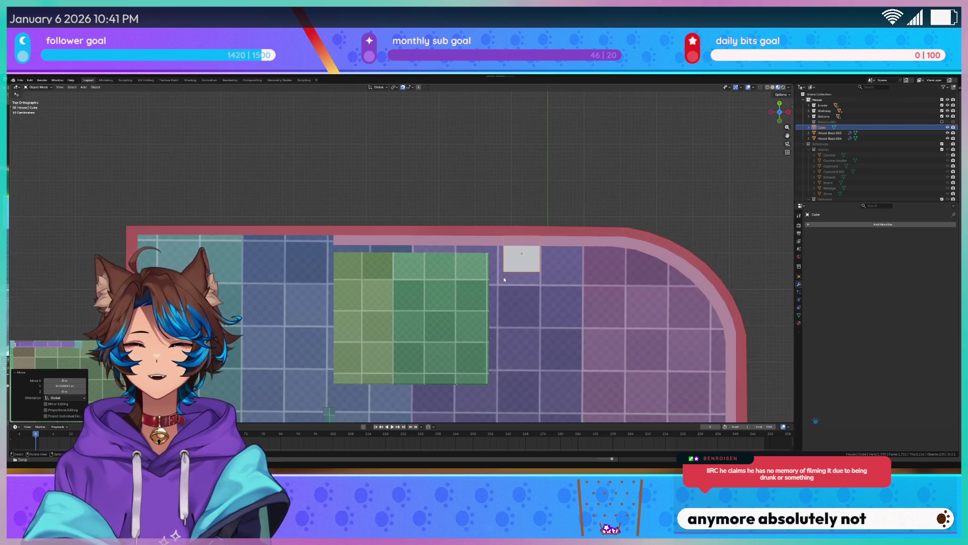
scroll(506, 273, "up", 4)
mouse_move(595, 295)
middle_mouse_down("shift")
mouse_move(407, 267)
mouse_move(420, 260)
middle_mouse_up("shift")
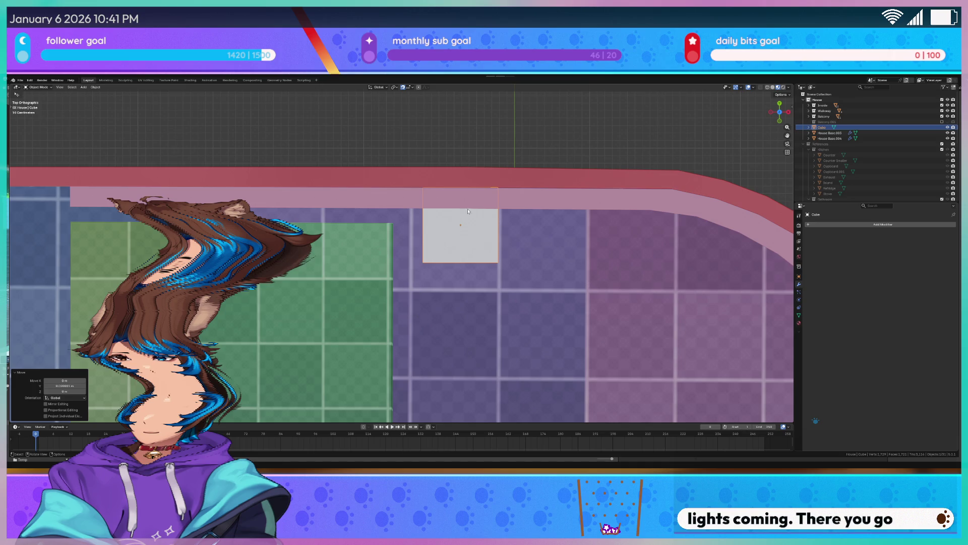
scroll(455, 261, "up", 1)
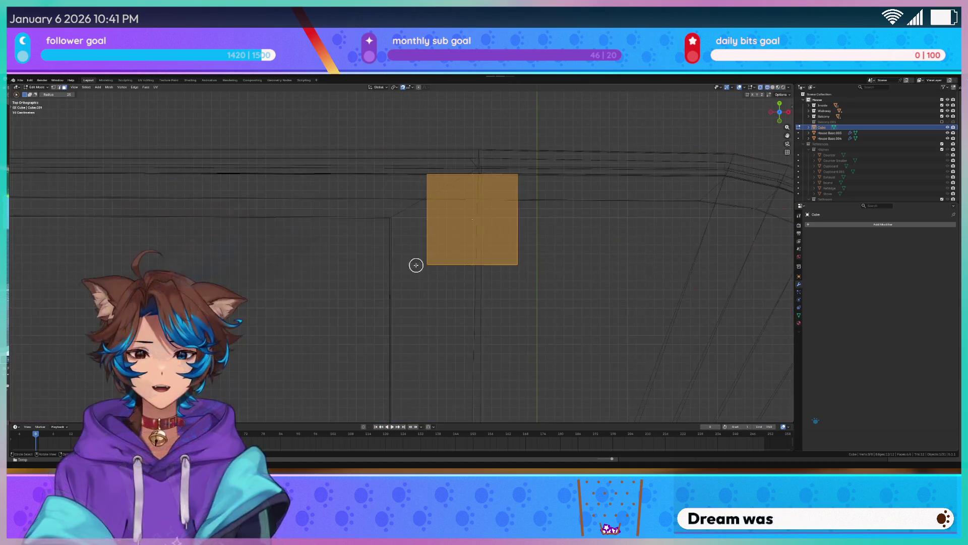
In Edit Mode, move the cube's bottom edge along Y toward the wall
key("Tab")
left_click(479, 262)
key("g")
key("y")
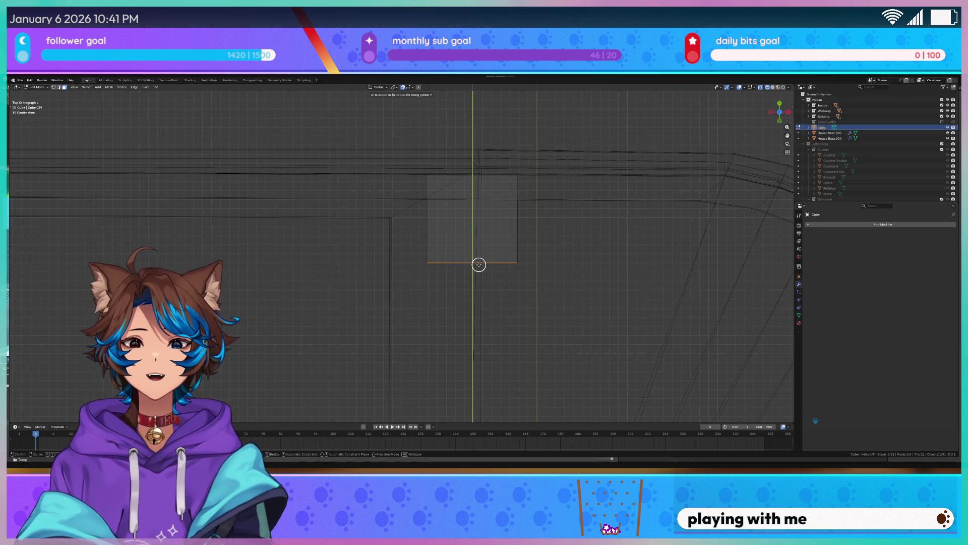
left_click(483, 205)
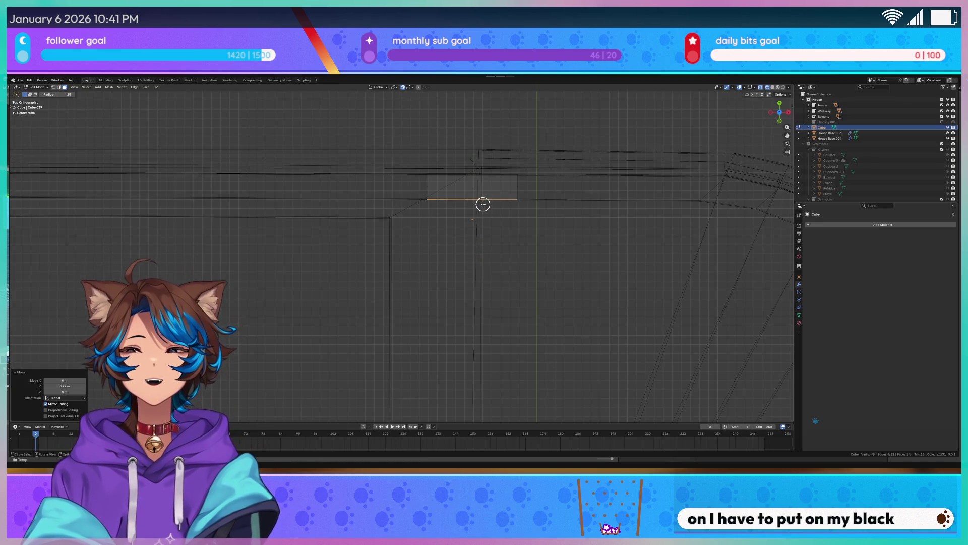
From a side view, raise the whole cube along Z to wall-top height
key("KP_1")
key("KP_3")
scroll(460, 328, "up", 5)
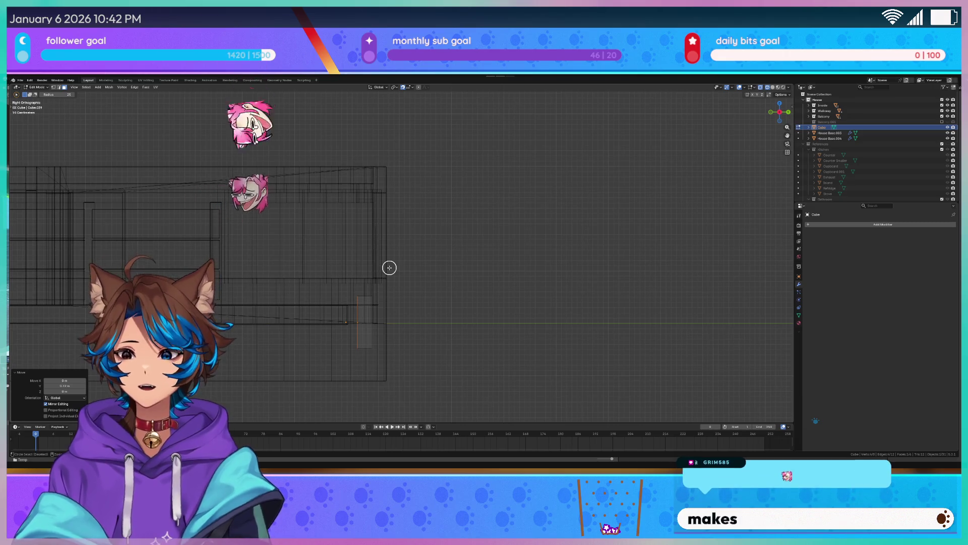
key("ctrl+KP_3")
scroll(437, 290, "up", 2)
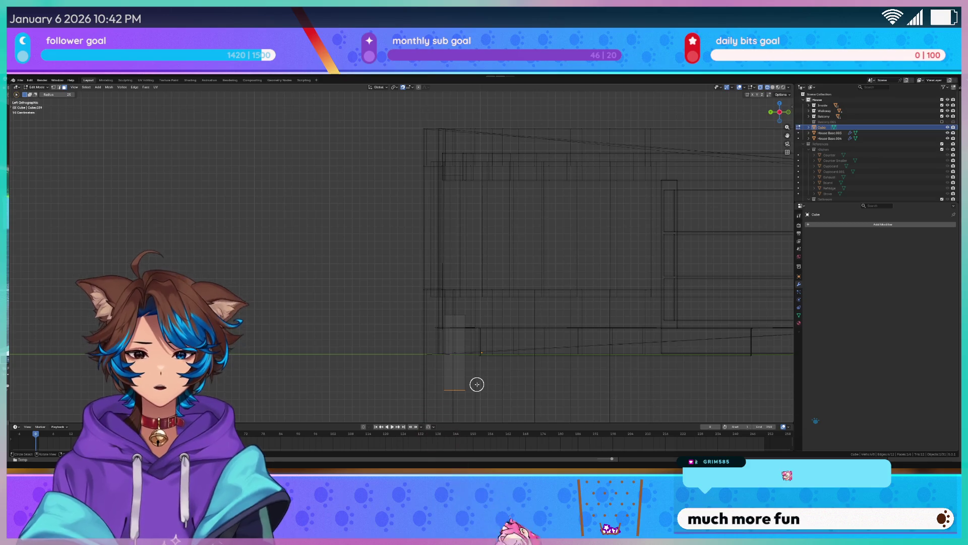
key("a")
key("g")
key("z")
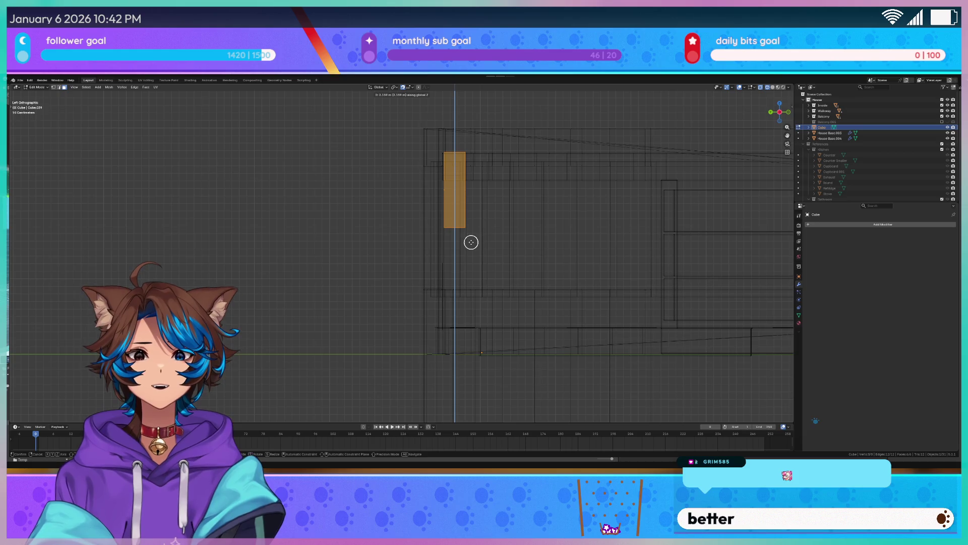
left_click(471, 245)
Raise the bottom edge along Z to make a thin flat block, then leave Edit Mode
scroll(555, 225, "up", 4)
middle_click_drag(555, 225, 430, 313, "shift")
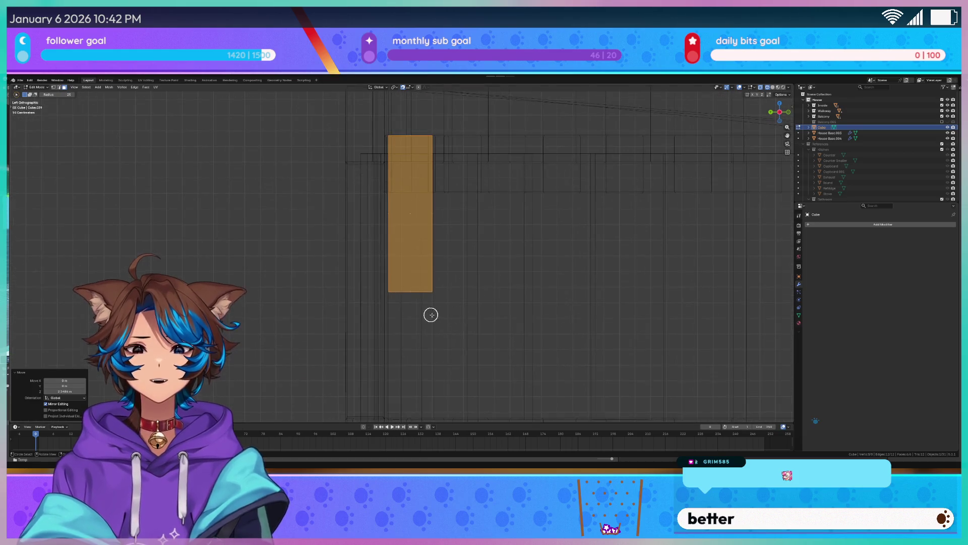
left_click(409, 296)
key("g")
key("z")
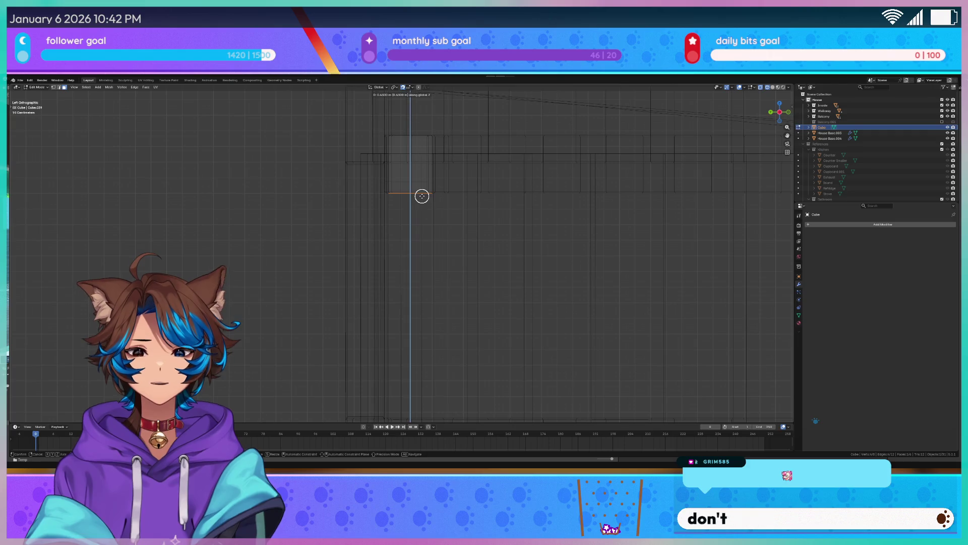
left_click(422, 196)
scroll(489, 219, "down", 1)
mouse_move(489, 219)
middle_mouse_down()
mouse_move(497, 240)
mouse_move(438, 262)
middle_mouse_up()
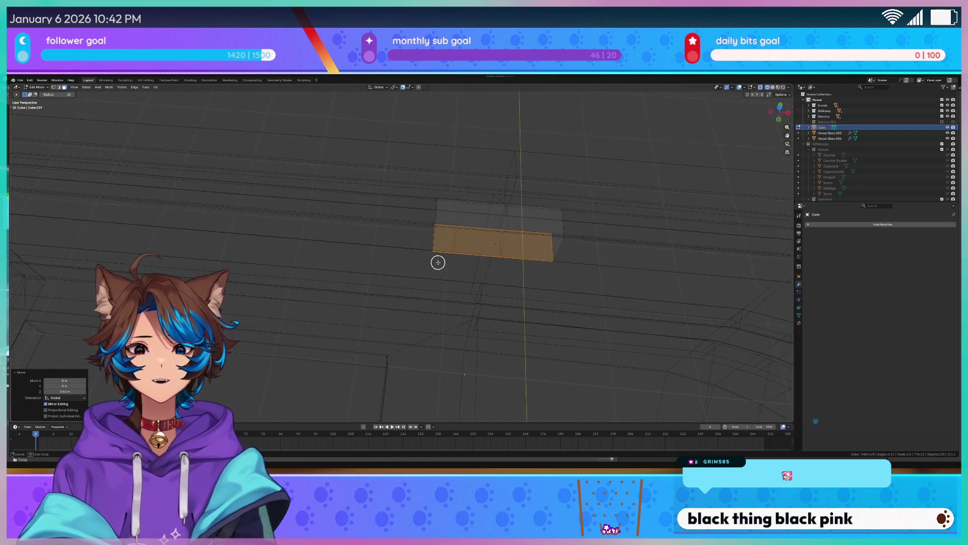
key("Tab")
scroll(456, 257, "down", 2)
scroll(457, 258, "down", 2)
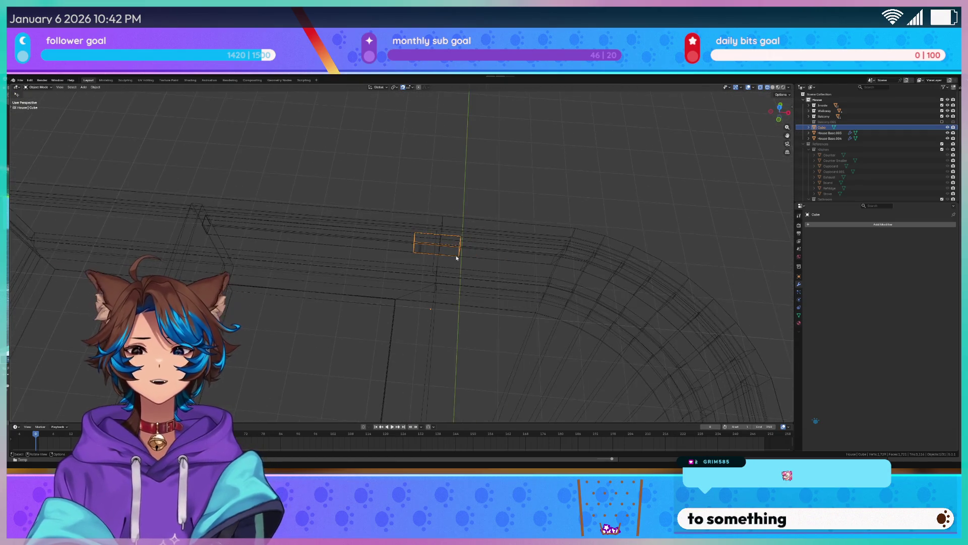
Switch to Material Preview shading and slide the block left along the X axis
key("z")
left_click(479, 271)
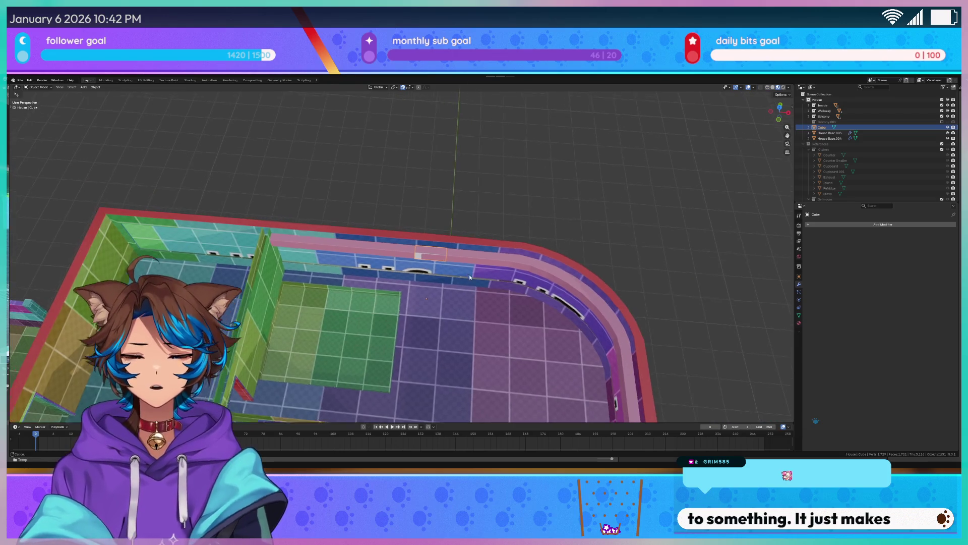
middle_click_drag(483, 273, 424, 225)
key("g")
key("x")
left_click(196, 192)
Slide the block along X again until it butts against the green partition wall
middle_click_drag(233, 185, 417, 178)
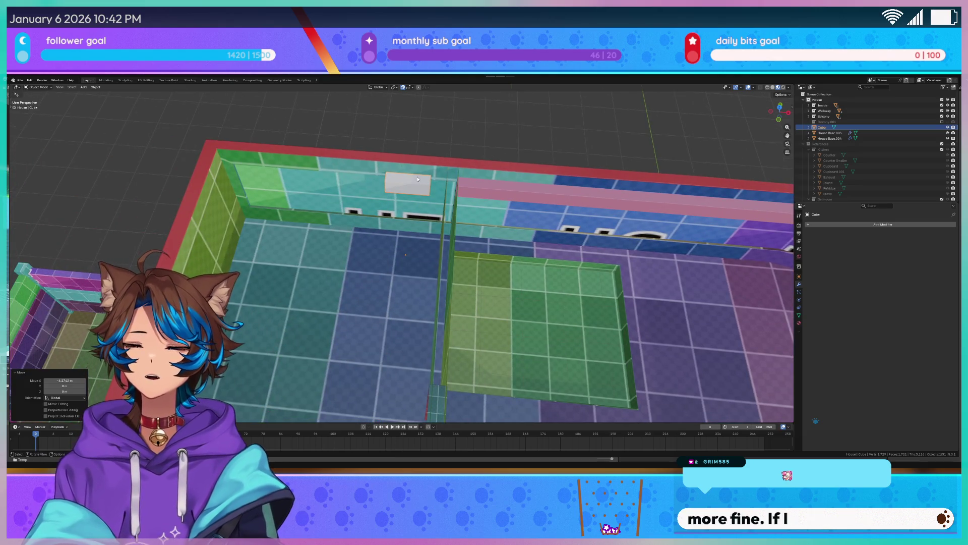
scroll(413, 162, "up", 2)
scroll(413, 162, "up", 5)
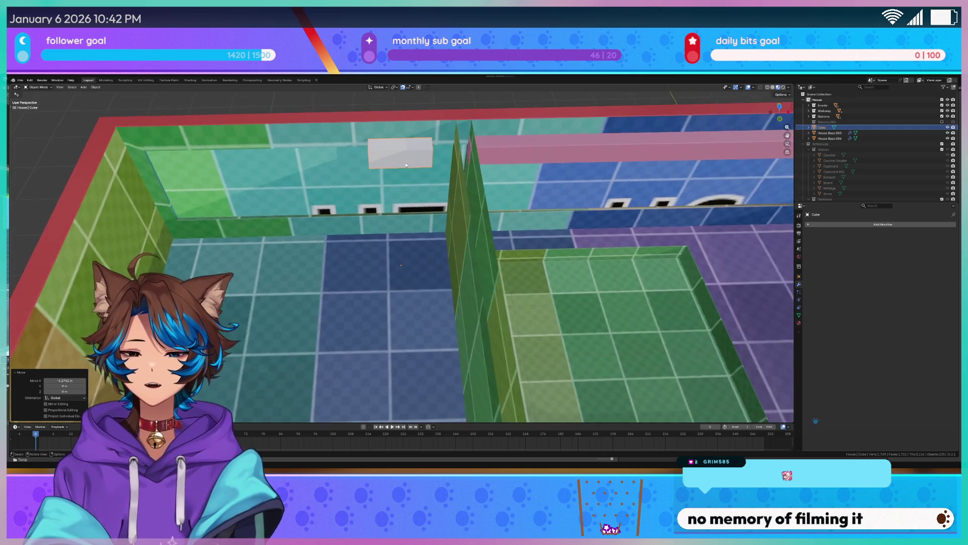
key("g")
key("x")
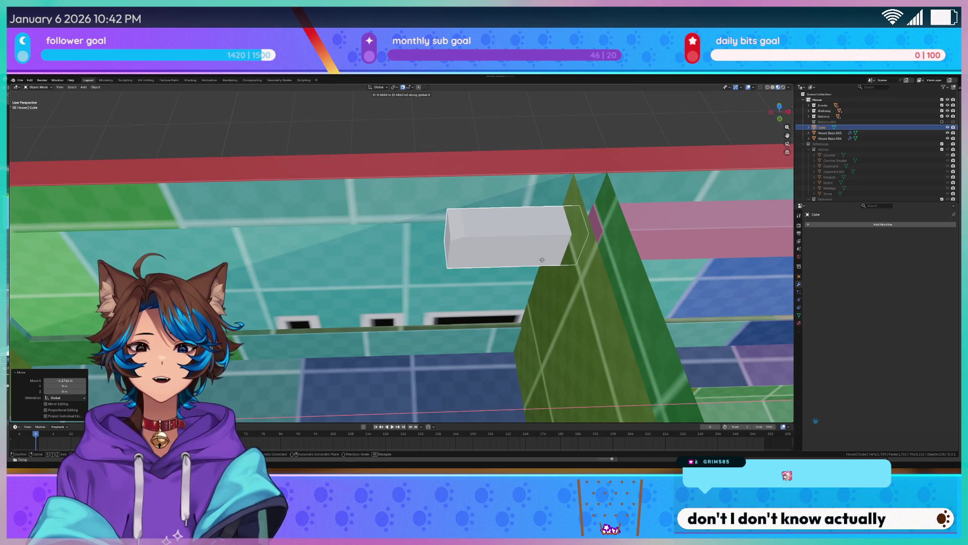
left_click(539, 256)
key("KP_1")
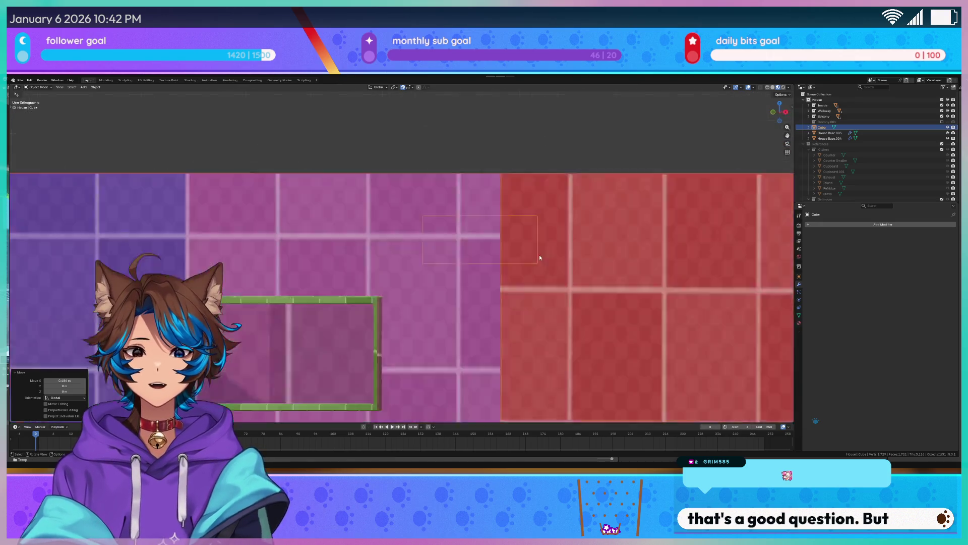